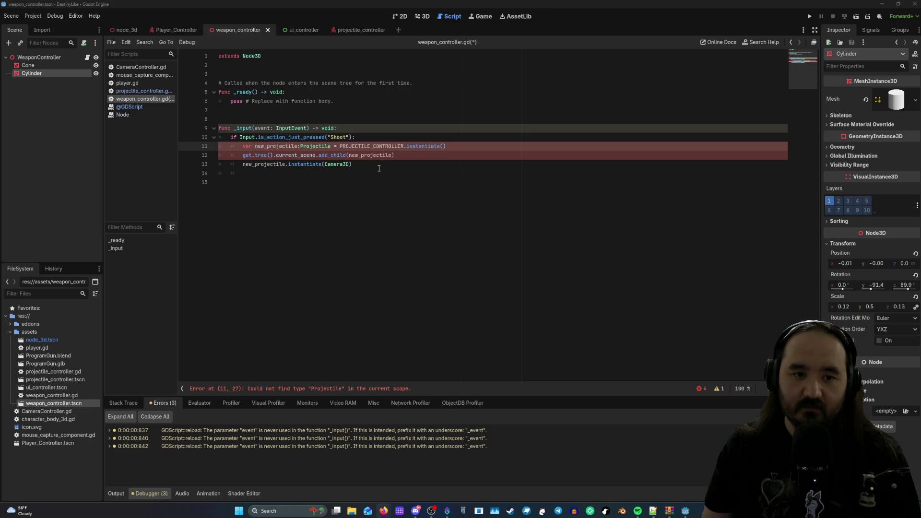
Delete the three projectile-spawning lines and try typing 'func spawn' in their place, then erase it
{"action": "left_click_drag", "start_coordinate": [377, 169], "coordinate": [238, 144]}
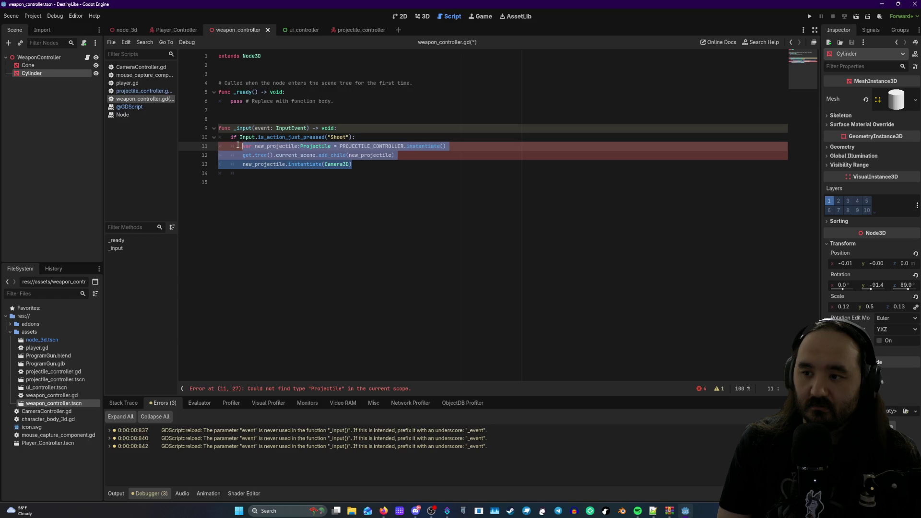
{"action": "key", "text": "BackSpace"}
{"action": "type", "text": "spawe"}
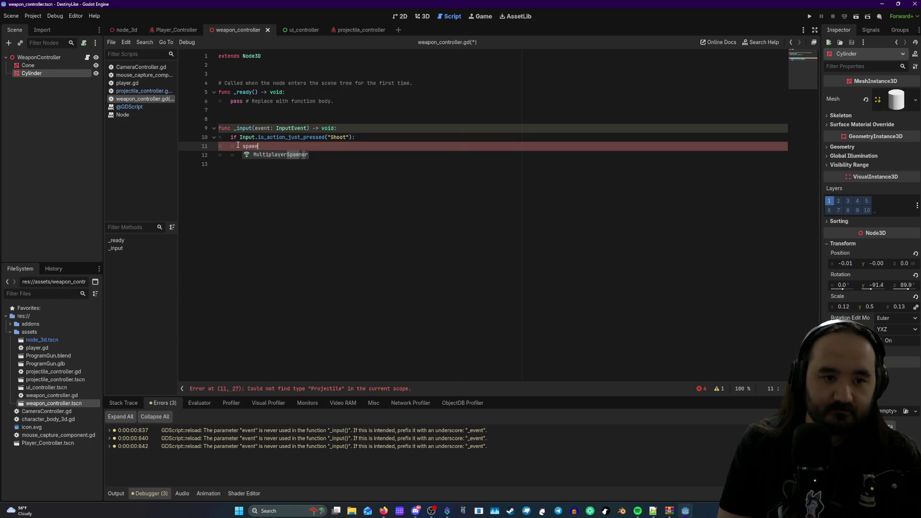
{"action": "key", "text": "BackSpace"}
{"action": "key", "text": "BackSpace"}
{"action": "key", "text": "BackSpace"}
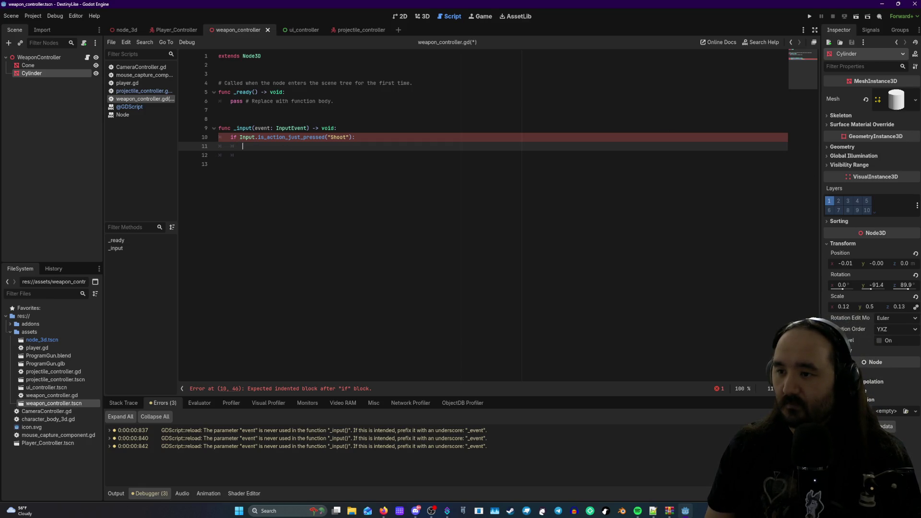
{"action": "key", "text": "alt+Tab"}
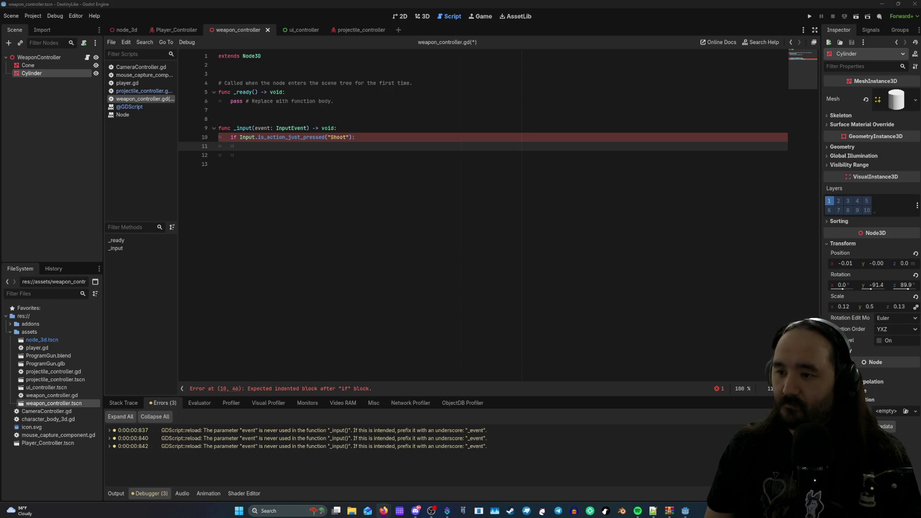
{"action": "left_click", "coordinate": [246, 148]}
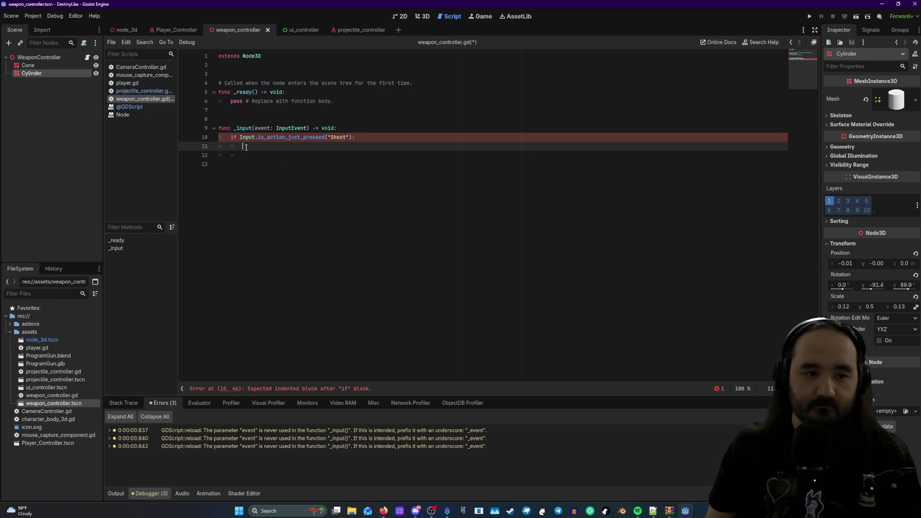
{"action": "key", "text": "BackSpace"}
{"action": "key", "text": "BackSpace"}
{"action": "type", "text": "func spa"}
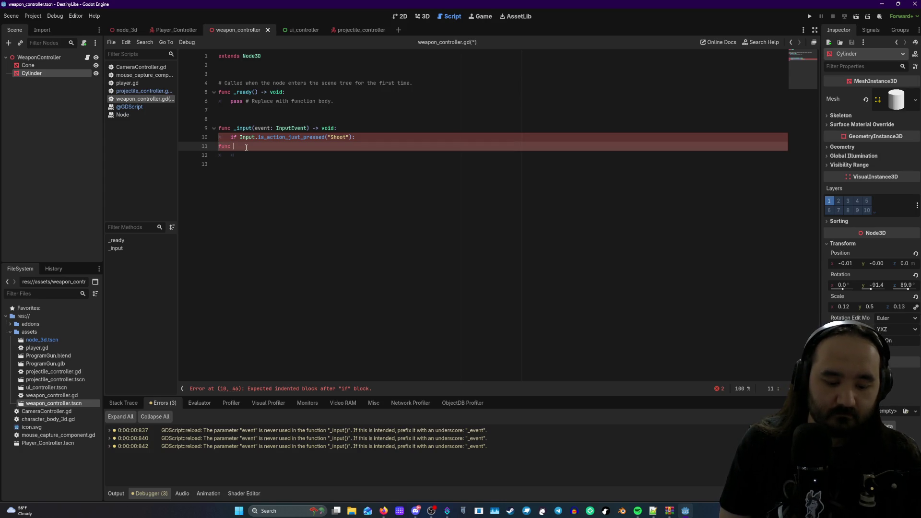
{"action": "type", "text": "wn"}
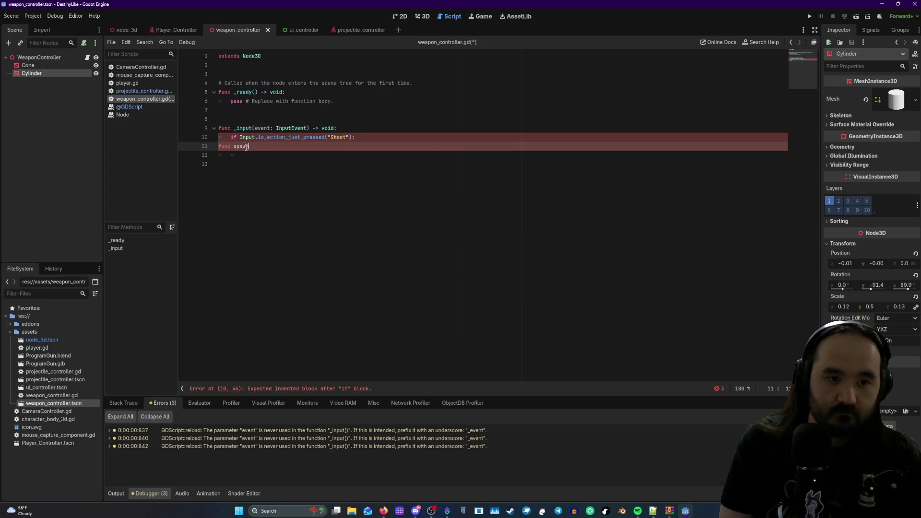
{"action": "key", "text": "BackSpace"}
{"action": "key", "text": "BackSpace"}
{"action": "key", "text": "BackSpace"}
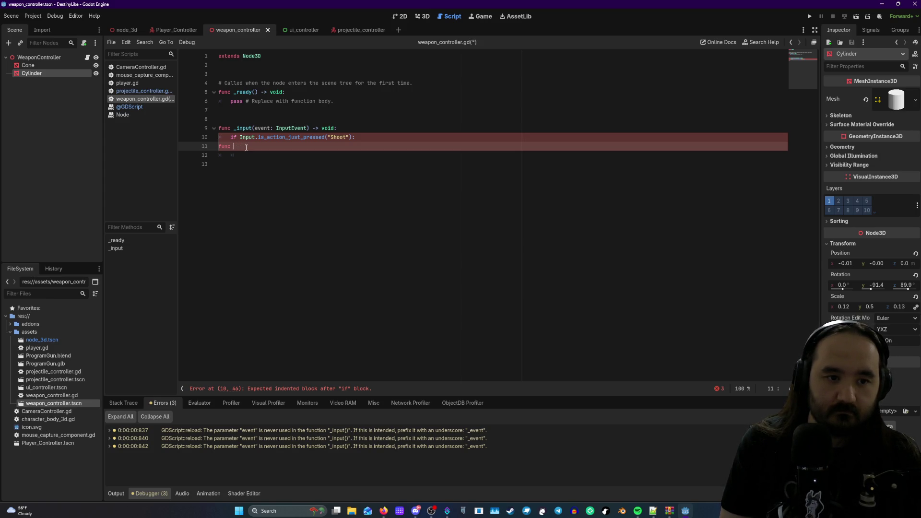
{"action": "key", "text": "BackSpace"}
{"action": "key", "text": "BackSpace"}
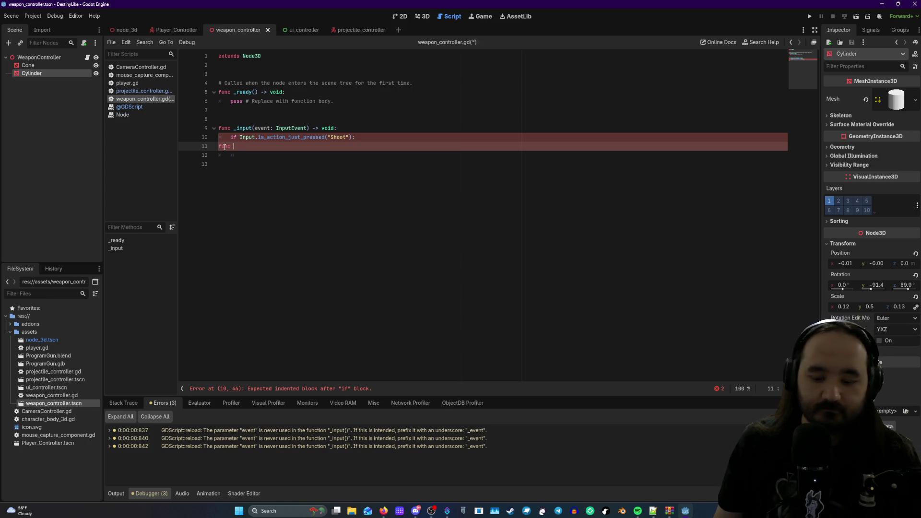
{"action": "key", "text": "BackSpace"}
{"action": "key", "text": "BackSpace"}
Add blank lines, start 'func spawn' again, then undo back to the original projectile lines
{"action": "key", "text": "Return"}
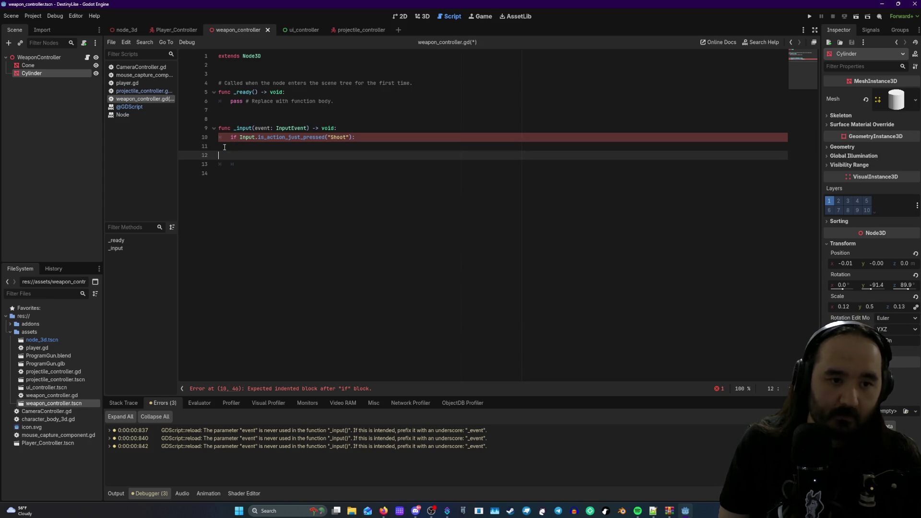
{"action": "key", "text": "Up"}
{"action": "key", "text": "Down"}
{"action": "key", "text": "Return"}
{"action": "type", "text": "func"}
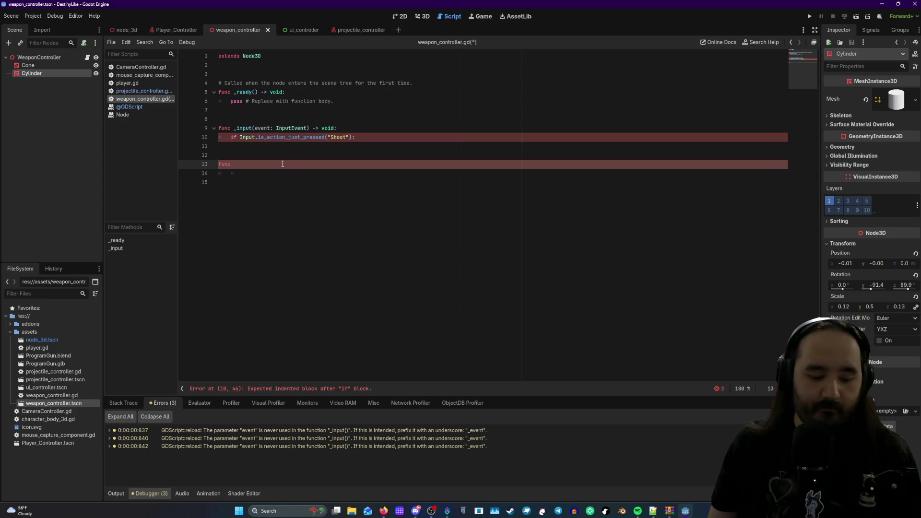
{"action": "key", "text": "Home"}
{"action": "key", "text": "BackSpace"}
{"action": "key", "text": "BackSpace"}
{"action": "type", "text": "spawn"}
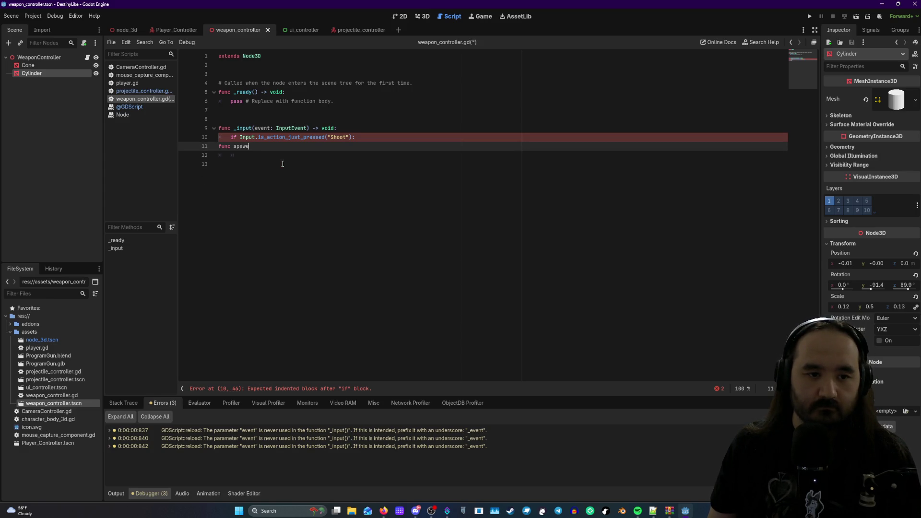
{"action": "key", "text": "ctrl+z"}
{"action": "key", "text": "ctrl+z"}
{"action": "key", "text": "ctrl+z"}
{"action": "key", "text": "ctrl+z"}
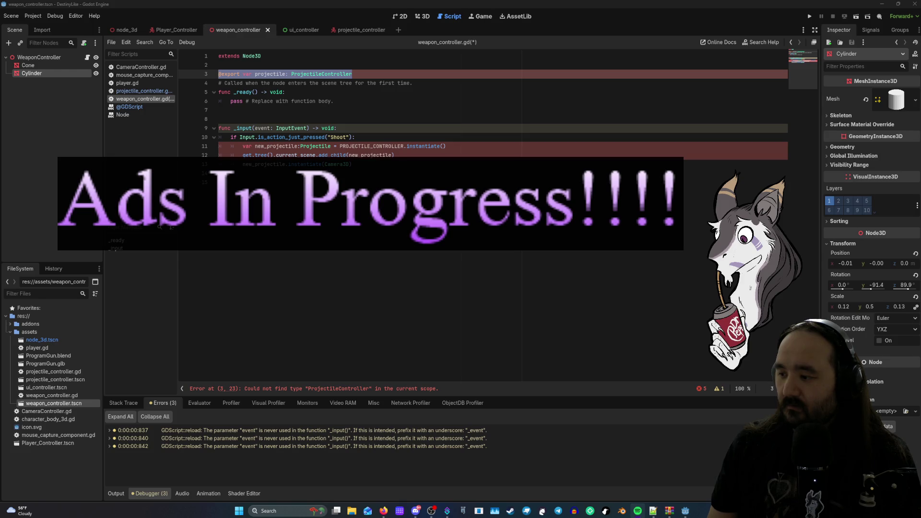
{"action": "key", "text": "alt+Tab"}
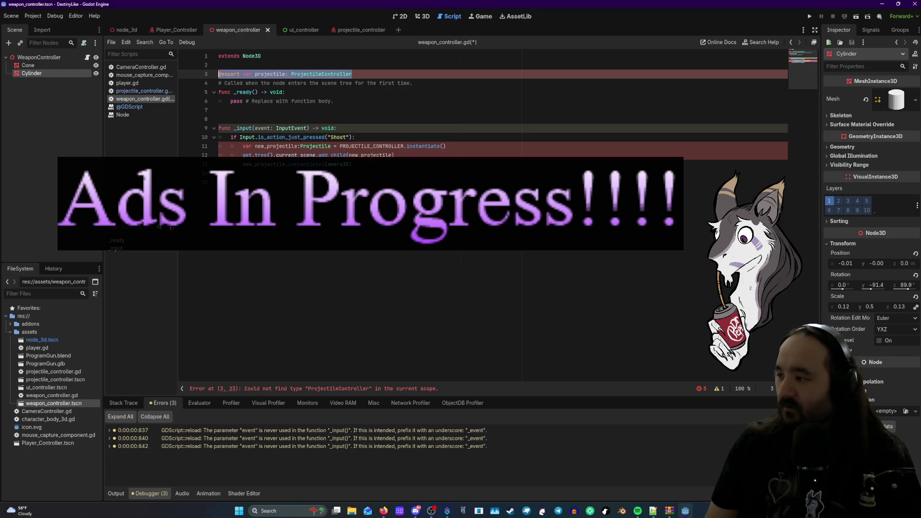
{"action": "key", "text": "alt+Tab"}
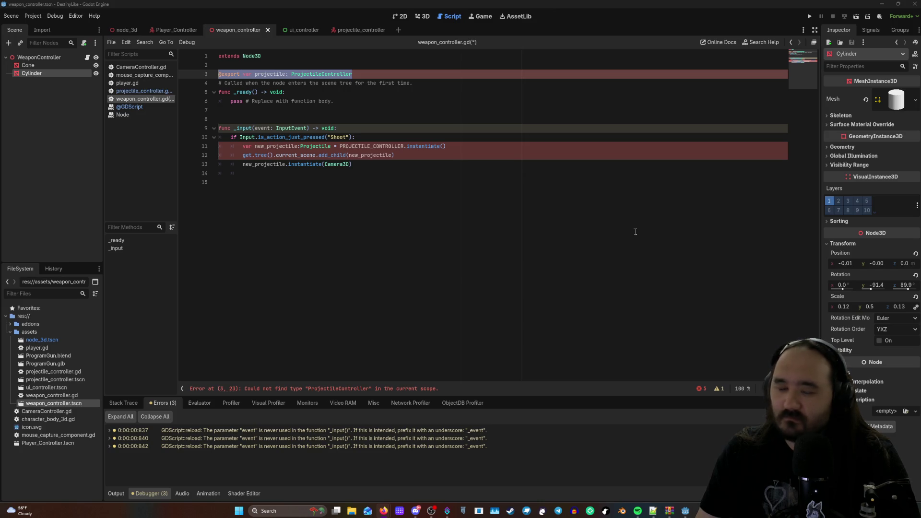
Delete the exported projectile declaration on line 3 and the projectile lines under the Shoot check
{"action": "left_click", "coordinate": [290, 93]}
{"action": "key", "text": "Down"}
{"action": "key", "text": "Down"}
{"action": "triple_click", "coordinate": [369, 77]}
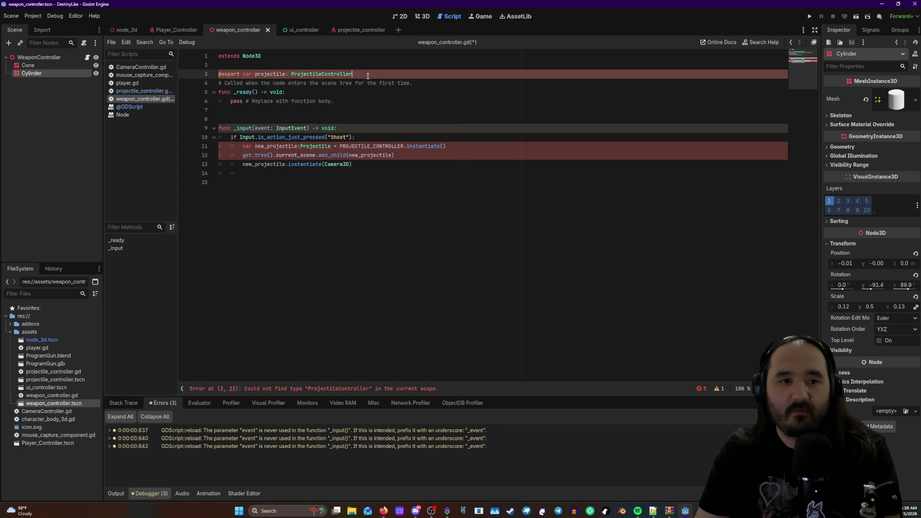
{"action": "key", "text": "BackSpace"}
{"action": "left_click", "coordinate": [389, 166]}
{"action": "mouse_move", "coordinate": [388, 166]}
{"action": "left_mouse_down"}
{"action": "mouse_move", "coordinate": [254, 137]}
{"action": "mouse_move", "coordinate": [234, 138]}
{"action": "mouse_move", "coordinate": [248, 156]}
{"action": "mouse_move", "coordinate": [237, 147]}
{"action": "left_mouse_up"}
{"action": "key", "text": "BackSpace"}
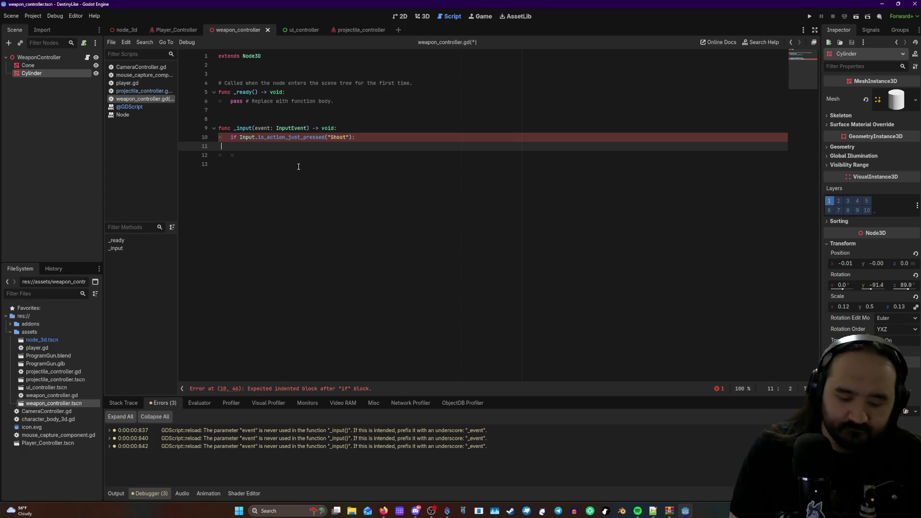
Write print_debug("fire") on line 11 using the autocomplete suggestion
{"action": "type", "text": "pir"}
{"action": "key", "text": "BackSpace"}
{"action": "key", "text": "BackSpace"}
{"action": "type", "text": "rint"}
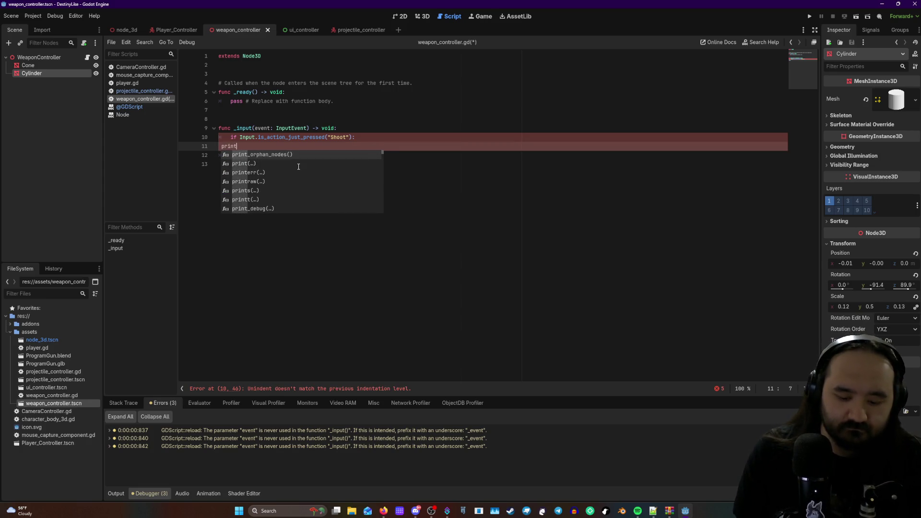
{"action": "type", "text": "_de"}
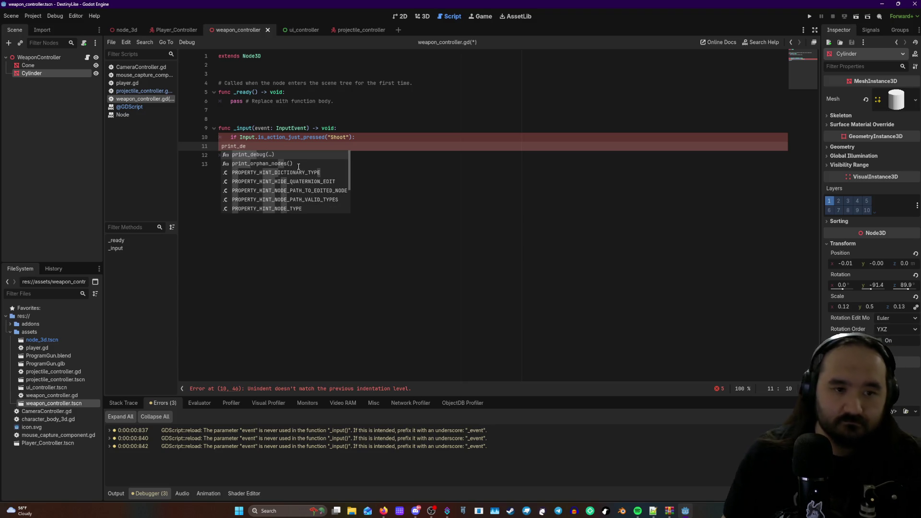
{"action": "double_click", "coordinate": [271, 163]}
{"action": "left_click", "coordinate": [262, 146]}
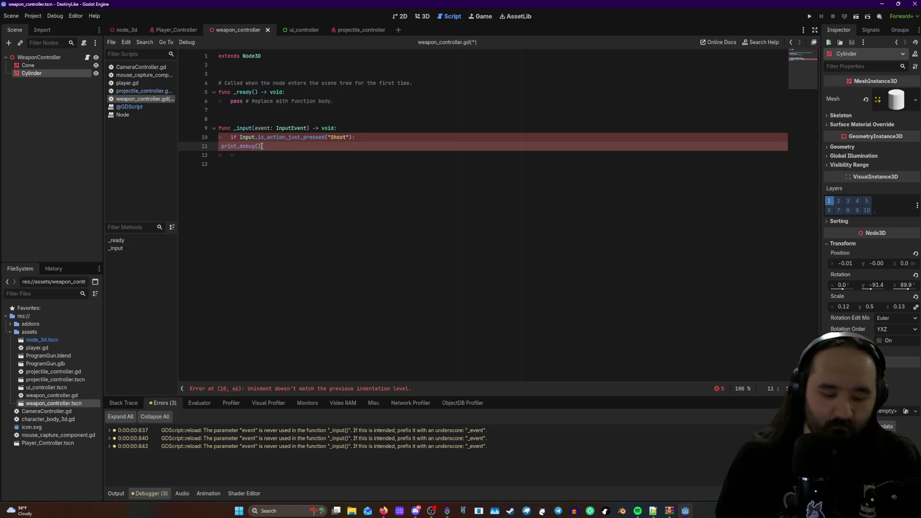
{"action": "type", "text": "fire"}
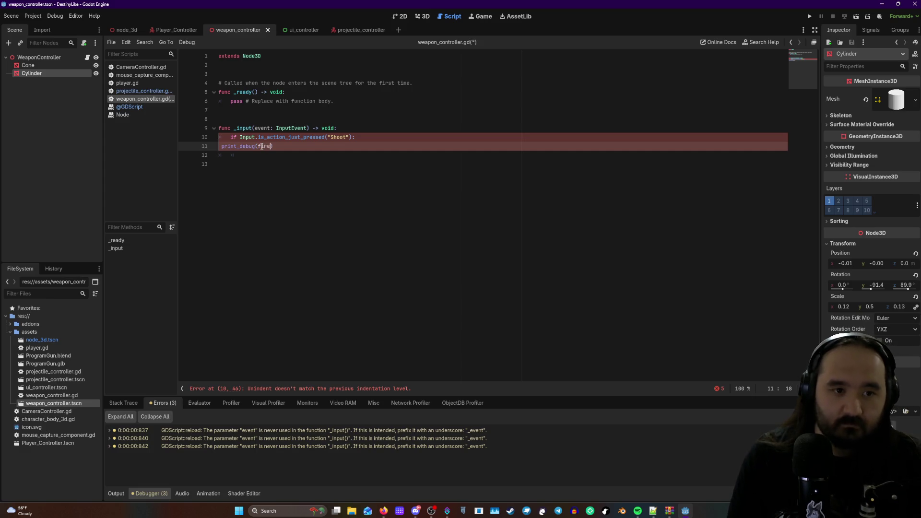
{"action": "left_click", "coordinate": [423, 194]}
{"action": "key", "text": "Up"}
{"action": "key", "text": "Up"}
{"action": "key", "text": "End"}
{"action": "key", "text": "Left"}
{"action": "key", "text": "Left"}
{"action": "key", "text": "Left"}
{"action": "type", "text": "\""}
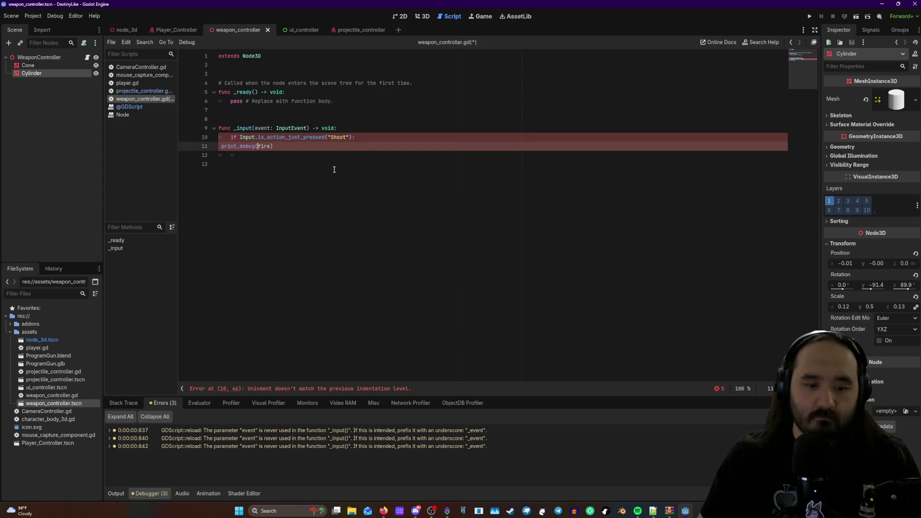
{"action": "key", "text": "Right"}
{"action": "key", "text": "Right"}
{"action": "key", "text": "Right"}
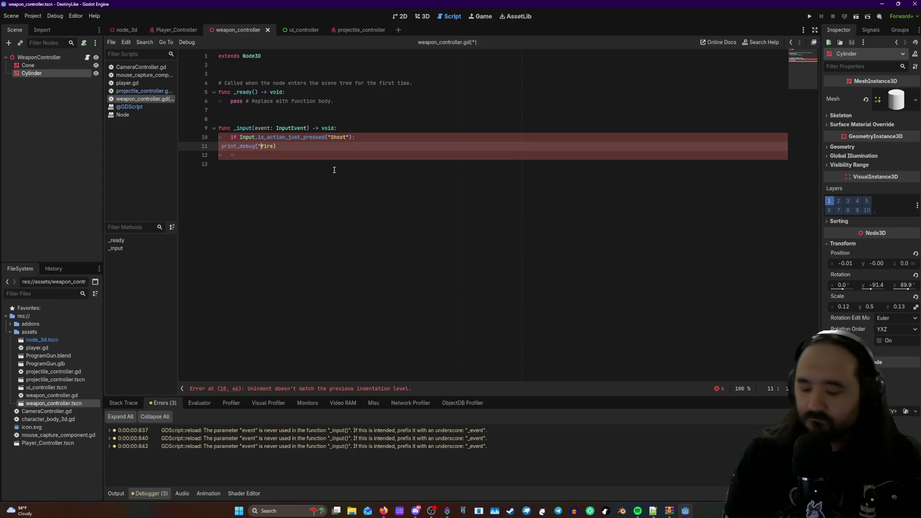
{"action": "type", "text": "\""}
Indent the print_debug line under the Shoot if statement
{"action": "left_click", "coordinate": [406, 138]}
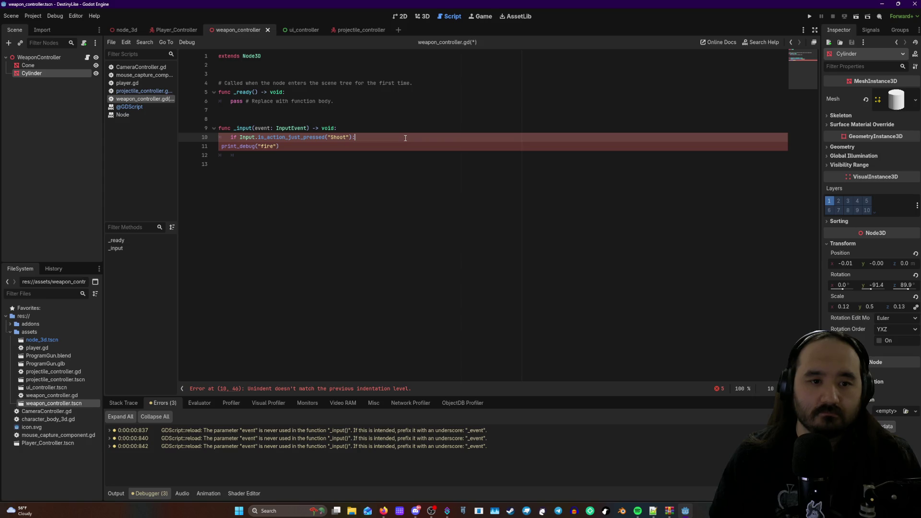
{"action": "left_click", "coordinate": [325, 146]}
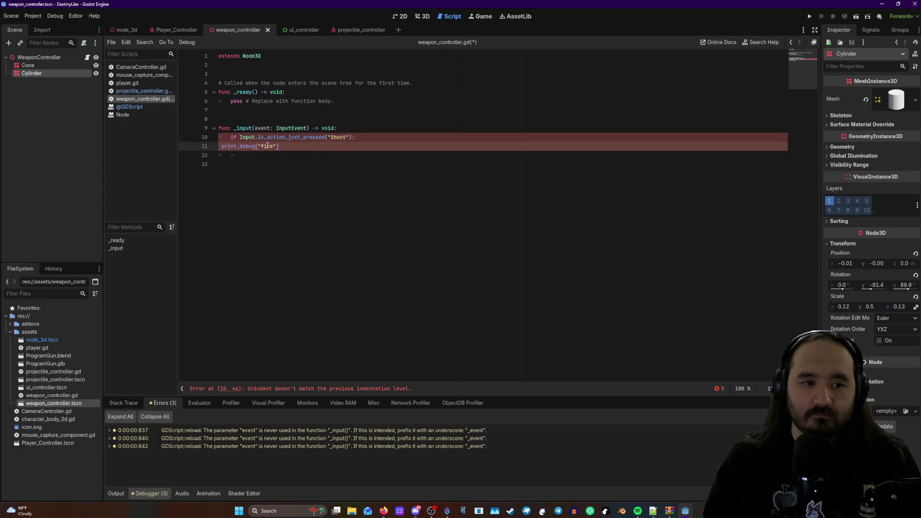
{"action": "type", "text": ":"}
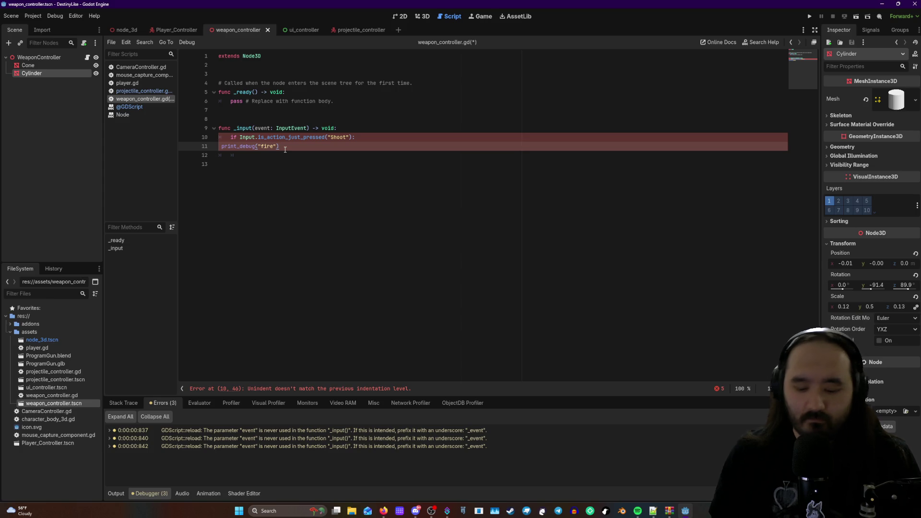
{"action": "key", "text": "BackSpace"}
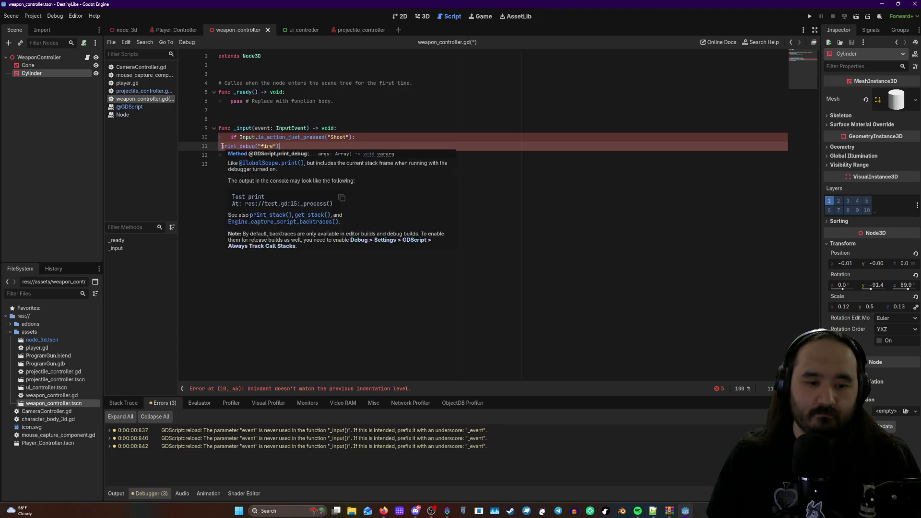
{"action": "key", "text": "Tab"}
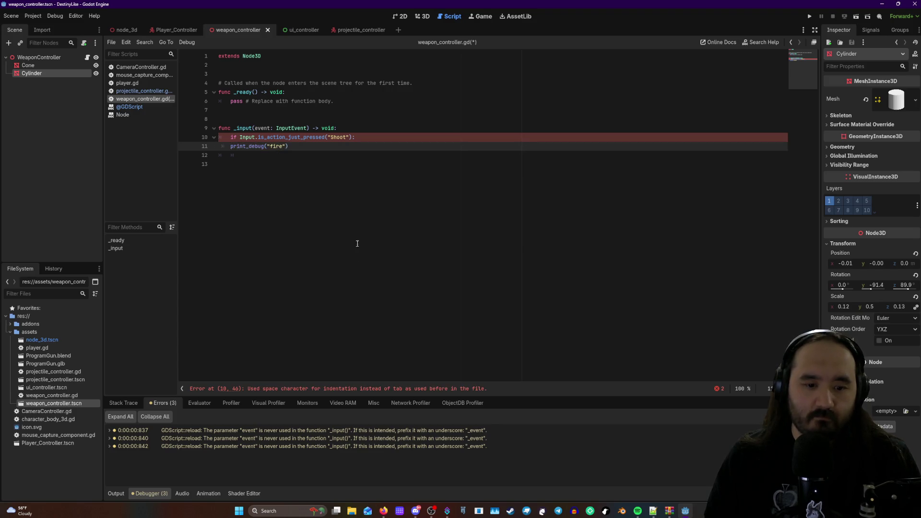
Fold the Shoot if-block and rejoin then re-split the if line onto line 10
{"action": "key", "text": "Up"}
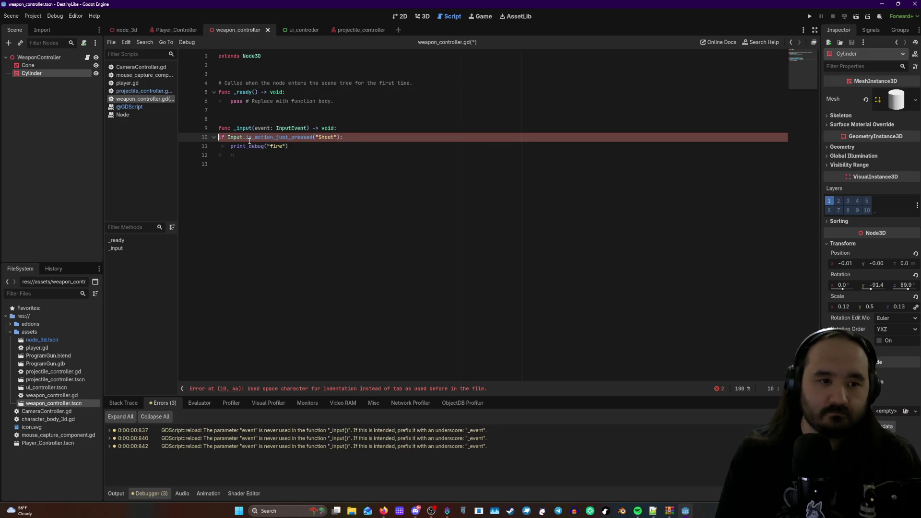
{"action": "key", "text": "BackSpace"}
{"action": "mouse_move", "coordinate": [249, 139]}
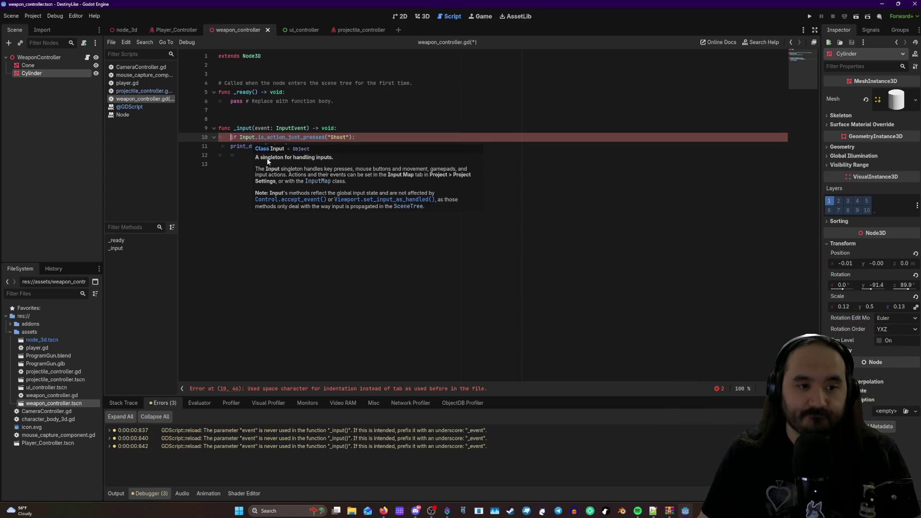
{"action": "left_click", "coordinate": [214, 138]}
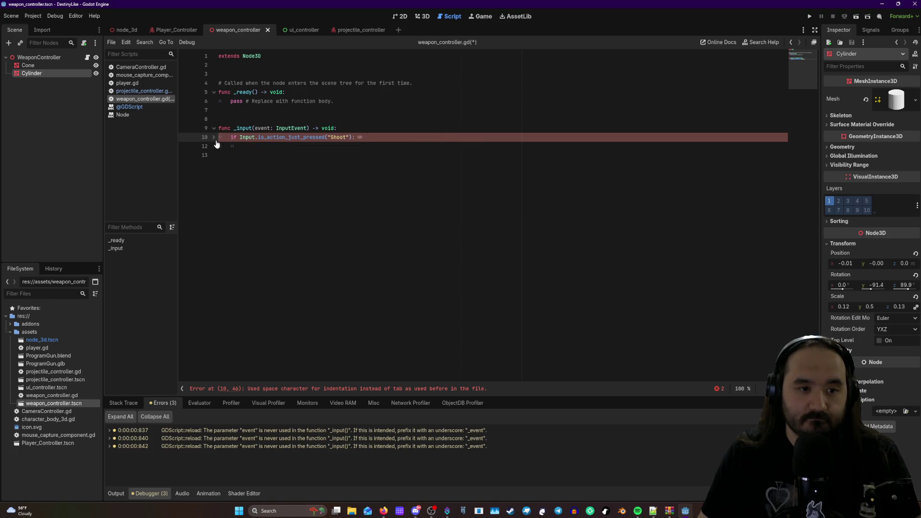
{"action": "key", "text": "BackSpace"}
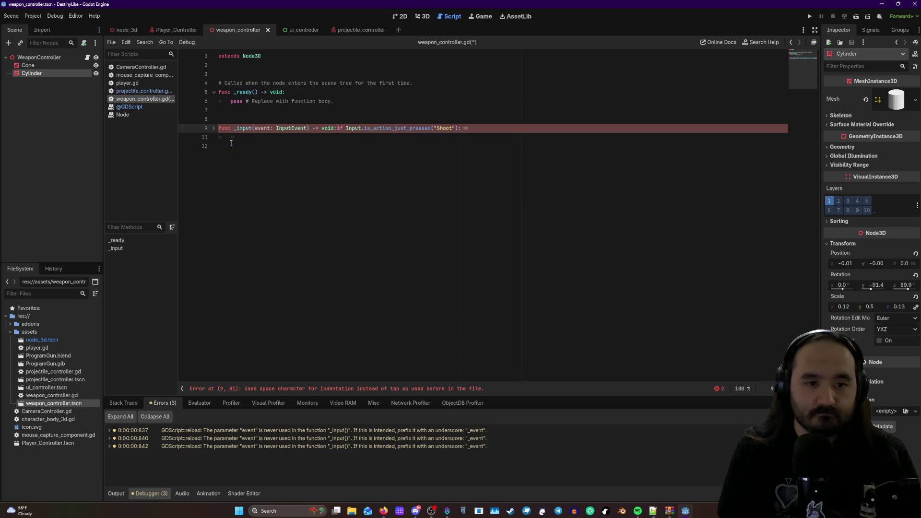
{"action": "key", "text": "Return"}
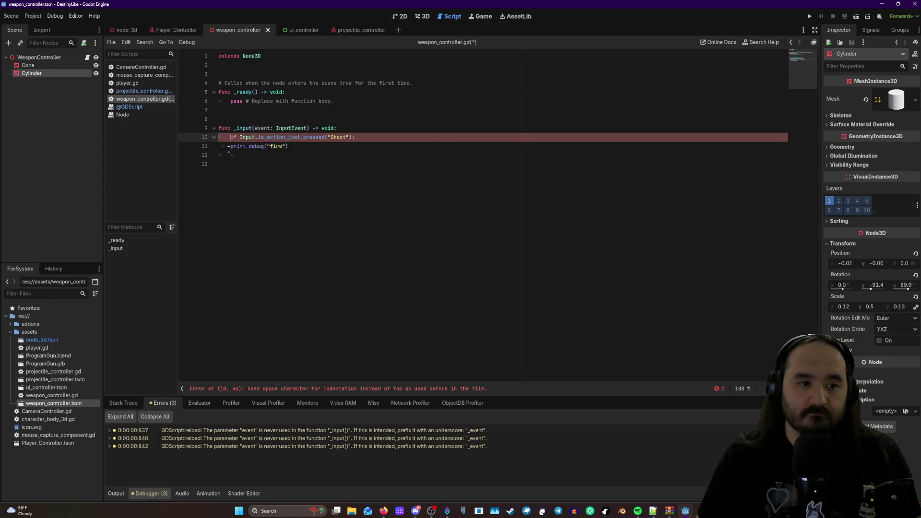
Re-indent print_debug("fire") under the Shoot check and run the project
{"action": "left_click", "coordinate": [228, 149]}
{"action": "key", "text": "BackSpace"}
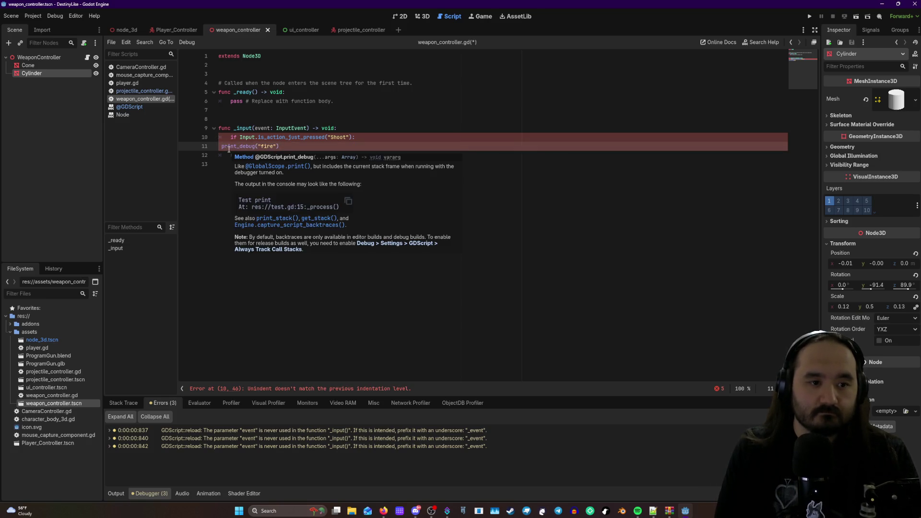
{"action": "key", "text": "BackSpace"}
{"action": "key", "text": "Return"}
{"action": "key", "text": "Tab"}
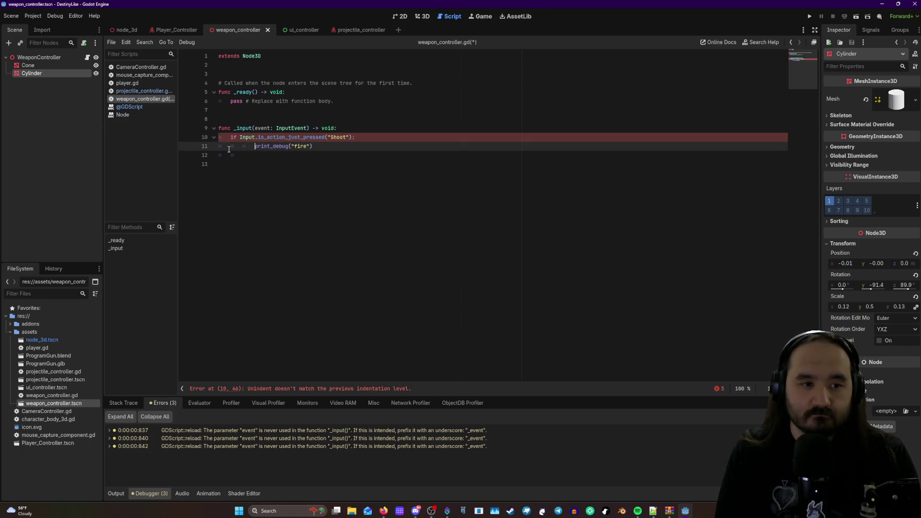
{"action": "key", "text": "Down"}
{"action": "left_click", "coordinate": [343, 145]}
{"action": "left_click", "coordinate": [809, 16]}
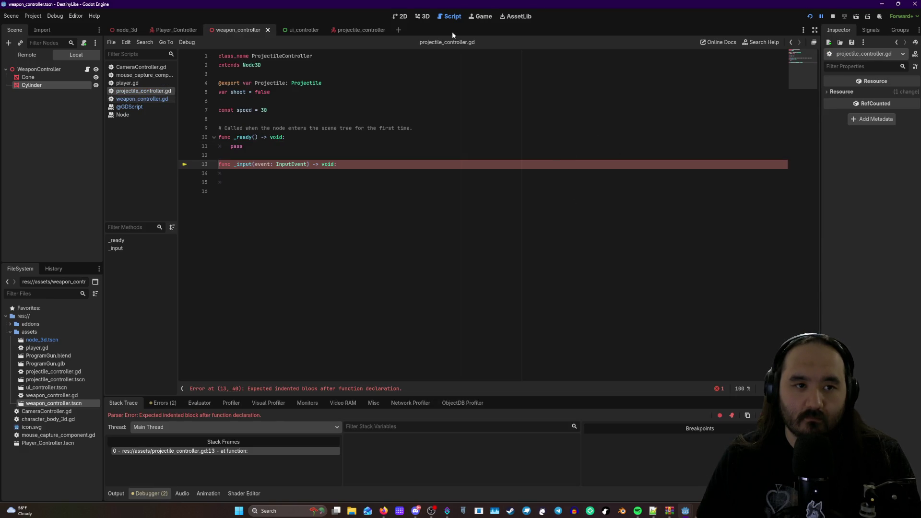
Give the empty _input function in projectile_controller.gd a pass body
{"action": "left_click", "coordinate": [149, 99]}
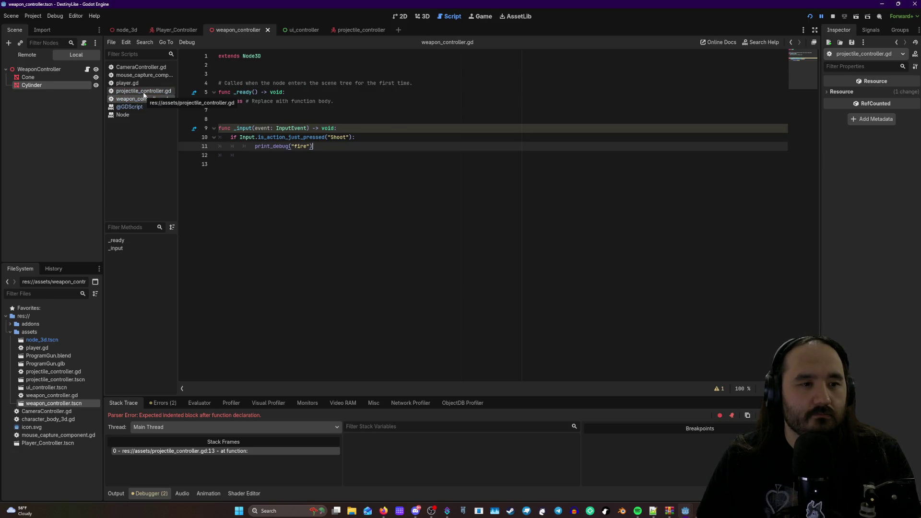
{"action": "left_click", "coordinate": [144, 92]}
{"action": "left_click", "coordinate": [316, 171]}
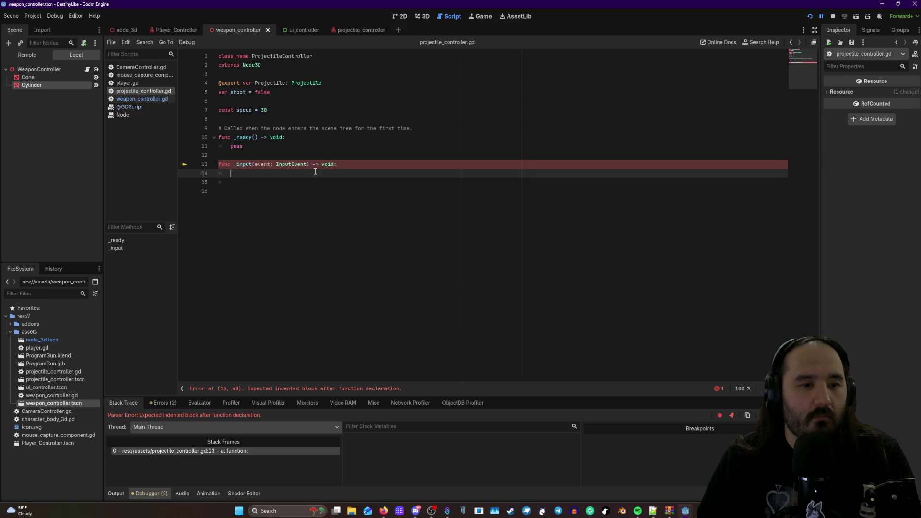
{"action": "type", "text": "pass"}
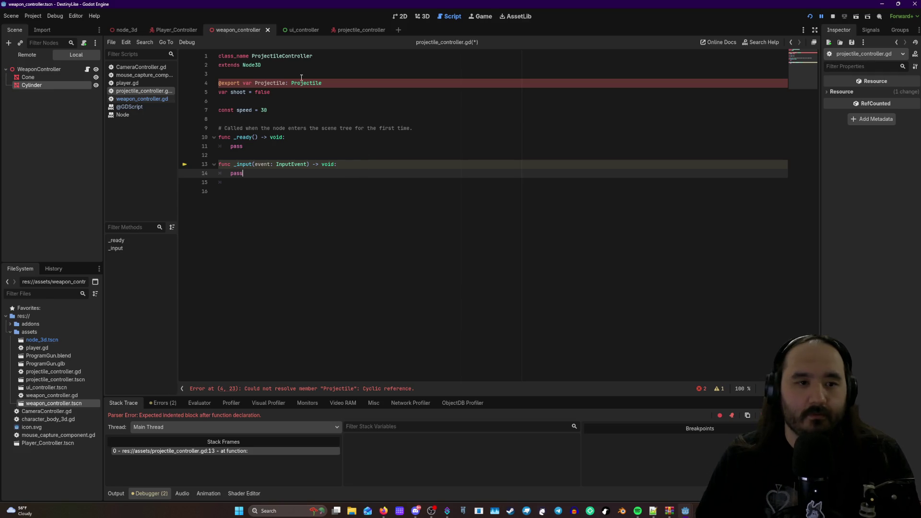
{"action": "left_click_drag", "start_coordinate": [321, 83], "coordinate": [216, 84]}
{"action": "key", "text": "BackSpace"}
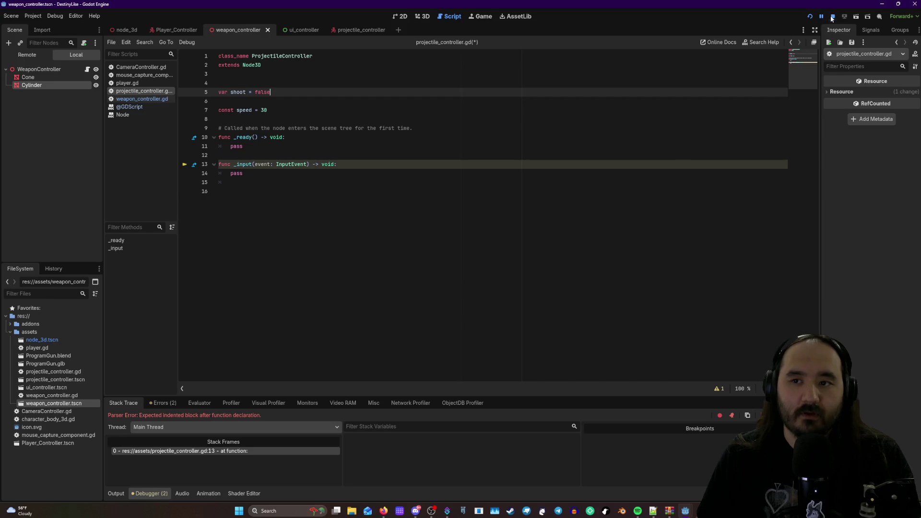
{"action": "left_click", "coordinate": [812, 16]}
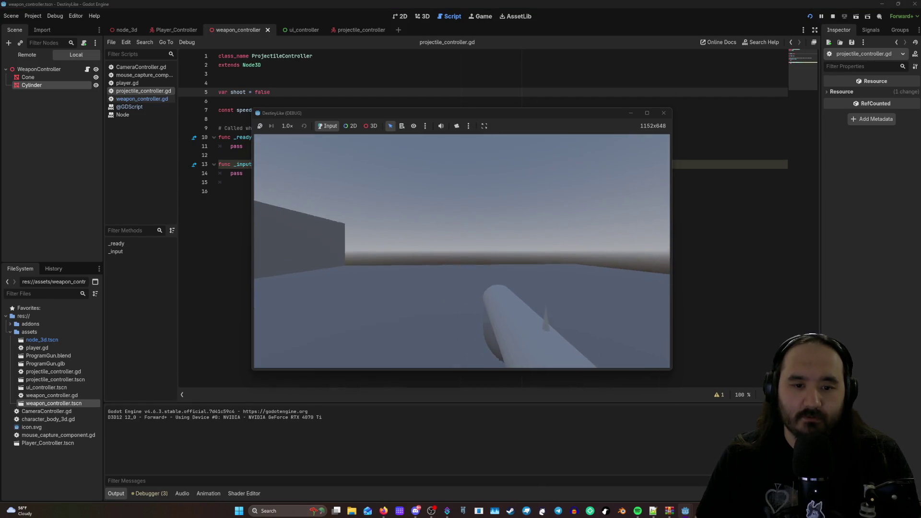
Fire the weapon six times in the game window so Output prints "fire"
{"action": "left_click", "coordinate": [462, 251]}
{"action": "left_click", "coordinate": [462, 251]}
{"action": "left_click", "coordinate": [462, 251]}
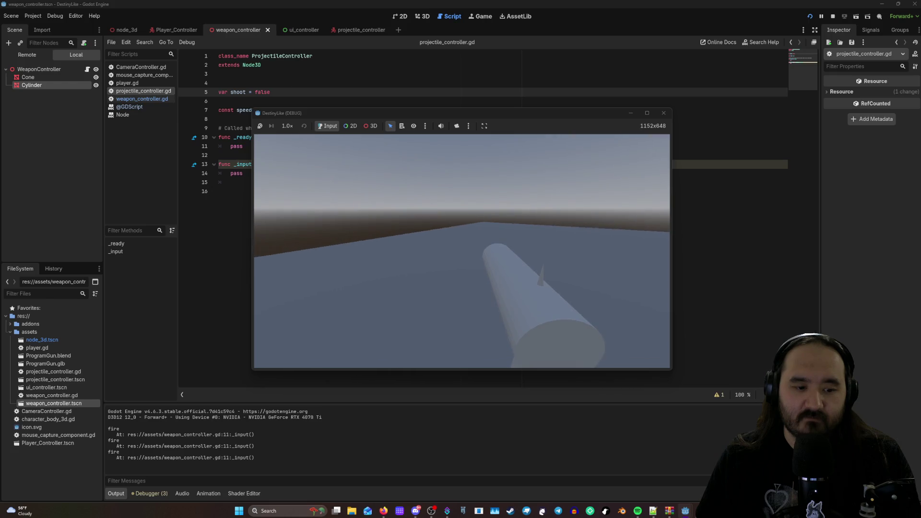
{"action": "left_click", "coordinate": [462, 250]}
{"action": "left_click", "coordinate": [462, 251]}
{"action": "left_click", "coordinate": [462, 251]}
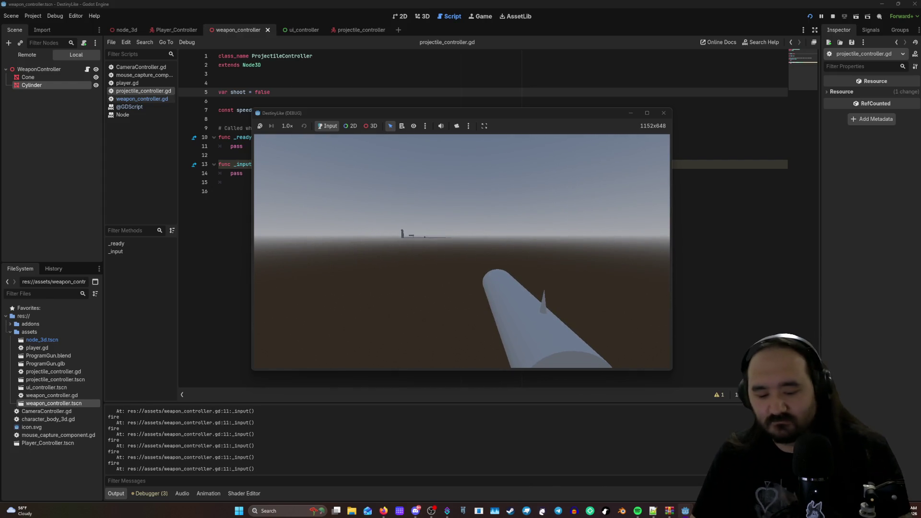
Stop the running game with F8
{"action": "key", "text": "F8"}
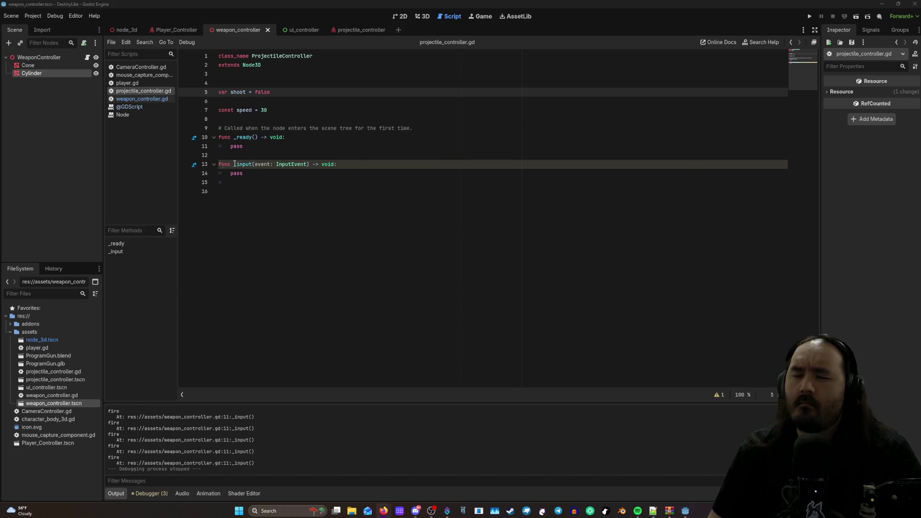
Inspect the Player_Controller, weapon_controller and projectile_controller scenes, then open weapon_controller.gd
{"action": "left_click", "coordinate": [173, 30]}
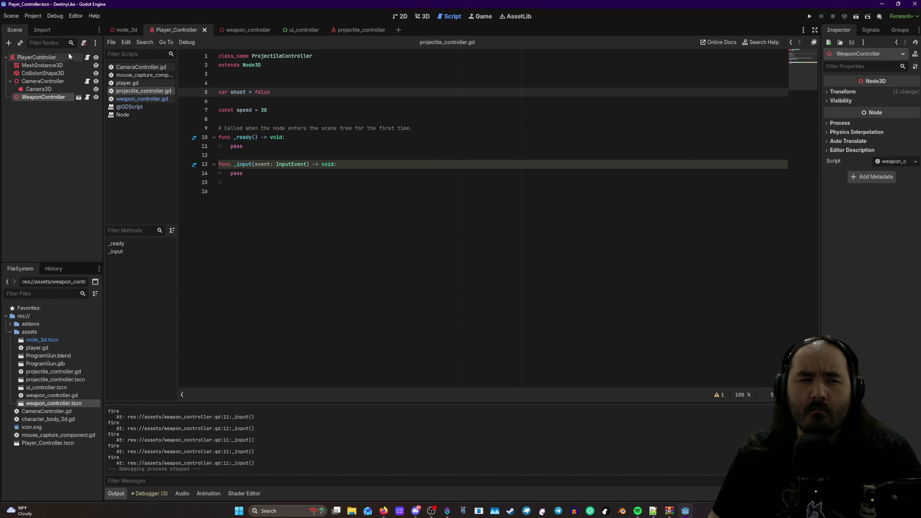
{"action": "left_click", "coordinate": [843, 92]}
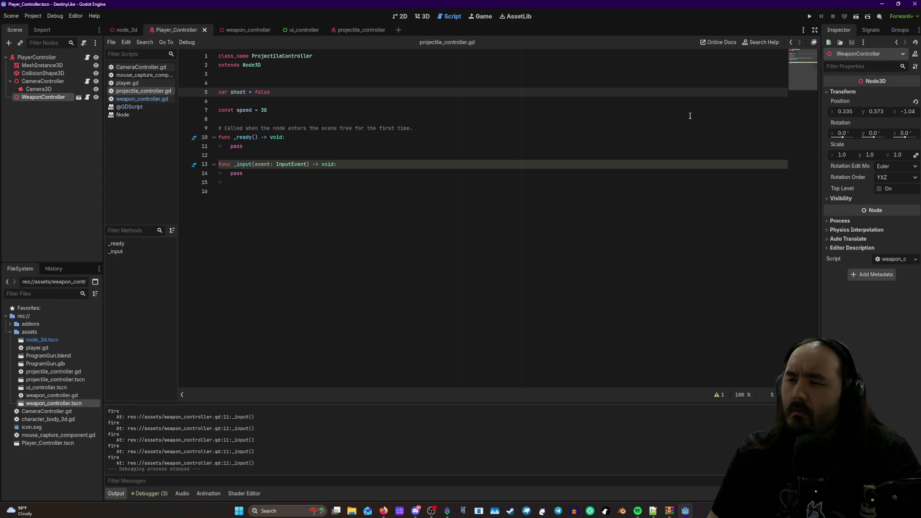
{"action": "left_click", "coordinate": [250, 31]}
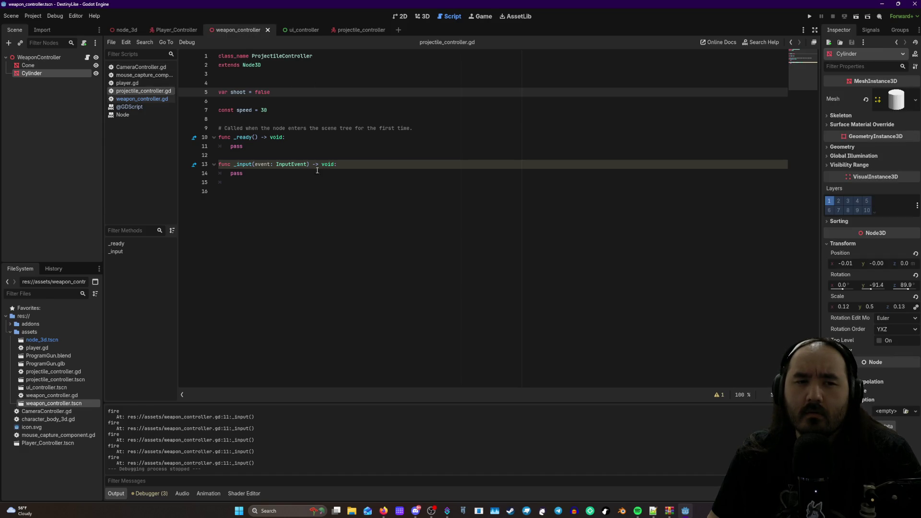
{"action": "left_click", "coordinate": [358, 30]}
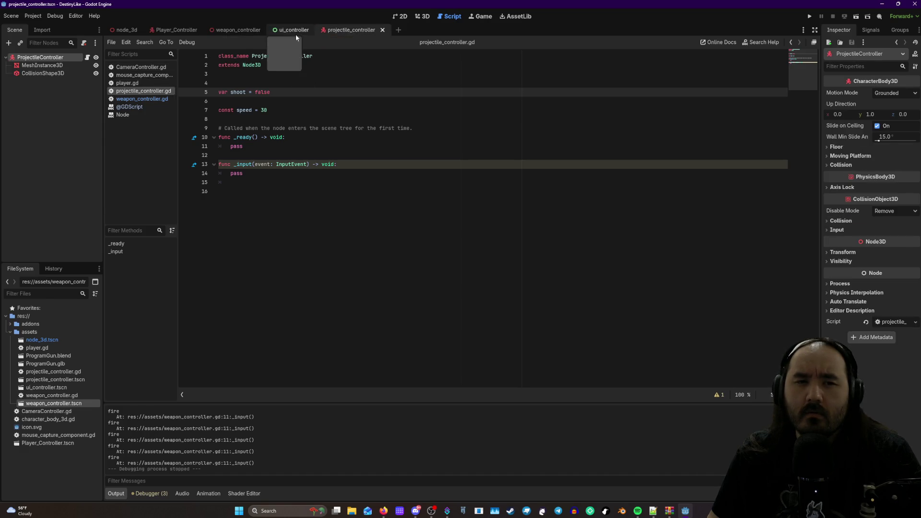
{"action": "left_click", "coordinate": [244, 32]}
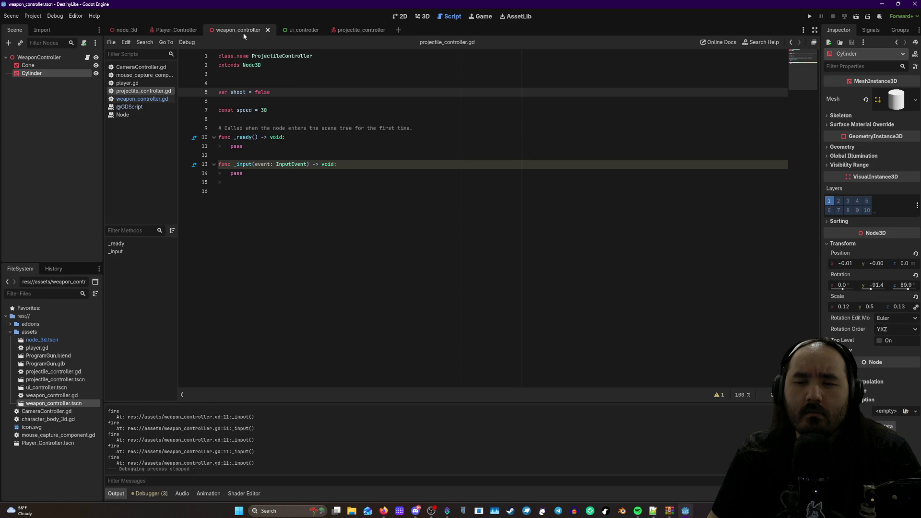
{"action": "left_click", "coordinate": [142, 99]}
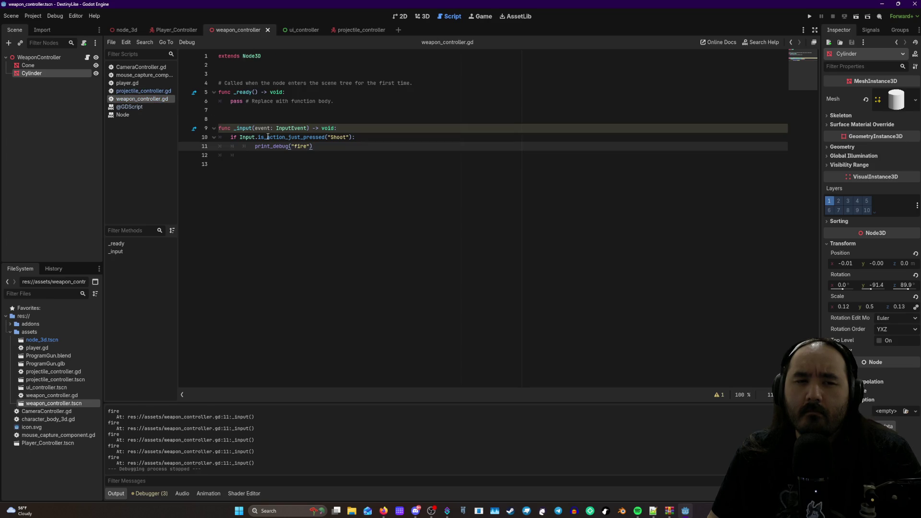
Replace print_debug("fire") with a '#fire' comment followed by a shoot_weapon() call
{"action": "left_click", "coordinate": [512, 208]}
{"action": "left_click", "coordinate": [337, 150]}
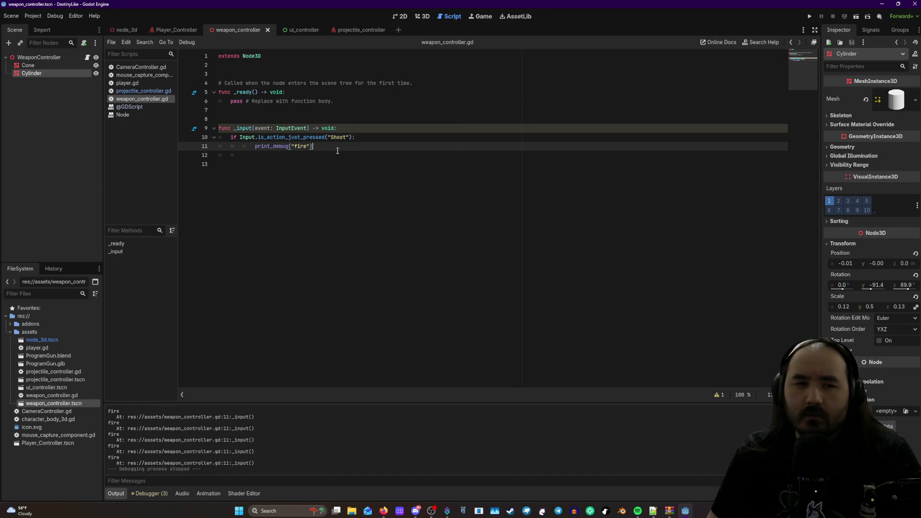
{"action": "key", "text": "BackSpace"}
{"action": "key", "text": "BackSpace"}
{"action": "key", "text": "BackSpace"}
{"action": "key", "text": "BackSpace"}
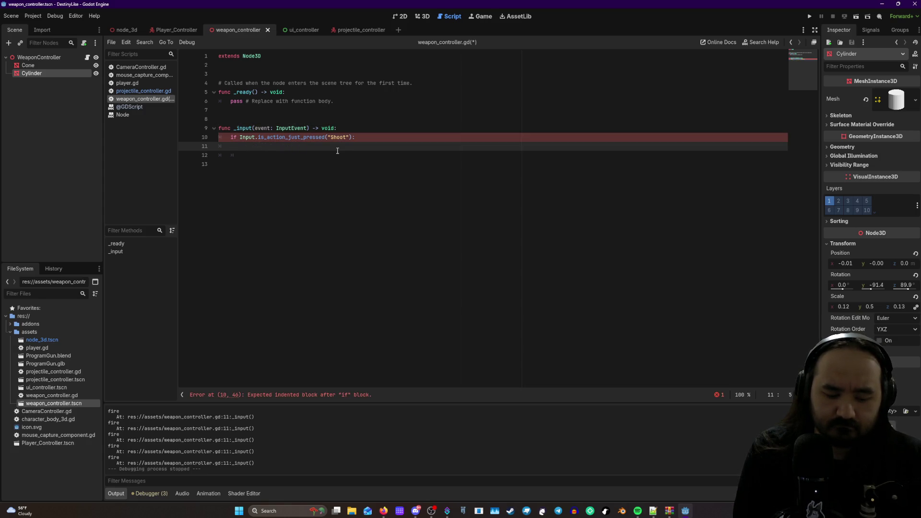
{"action": "type", "text": "#"}
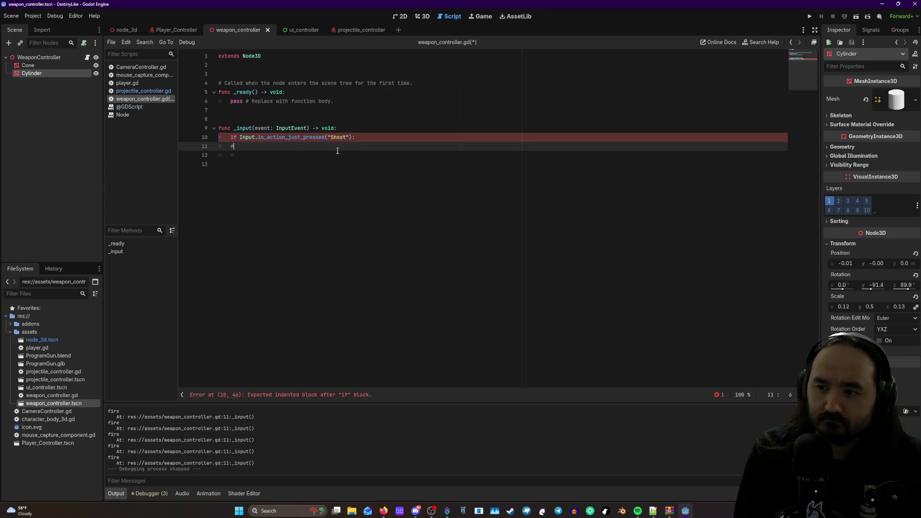
{"action": "type", "text": "#sh"}
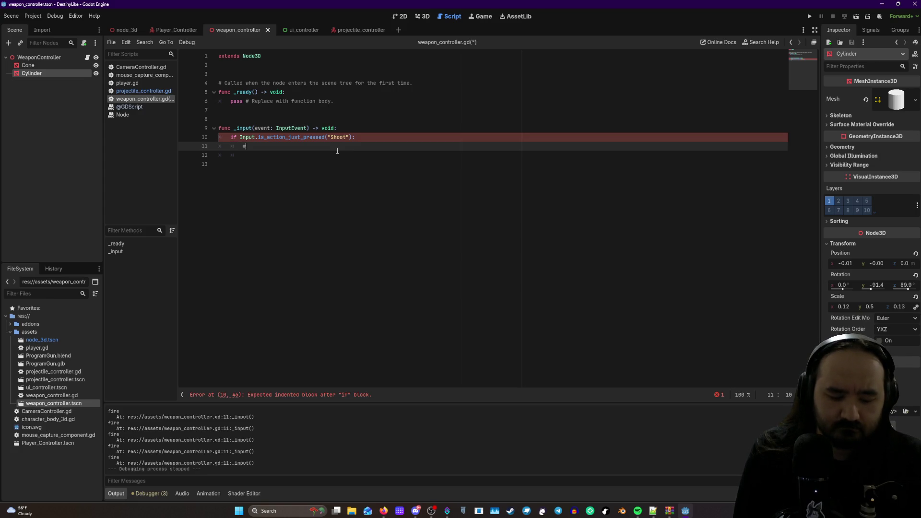
{"action": "key", "text": "BackSpace"}
{"action": "key", "text": "BackSpace"}
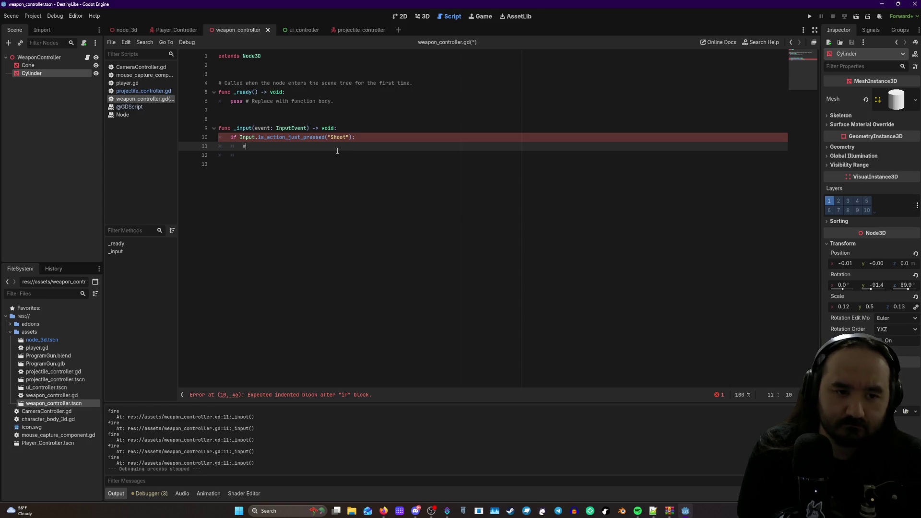
{"action": "type", "text": "fire"}
{"action": "key", "text": "Return"}
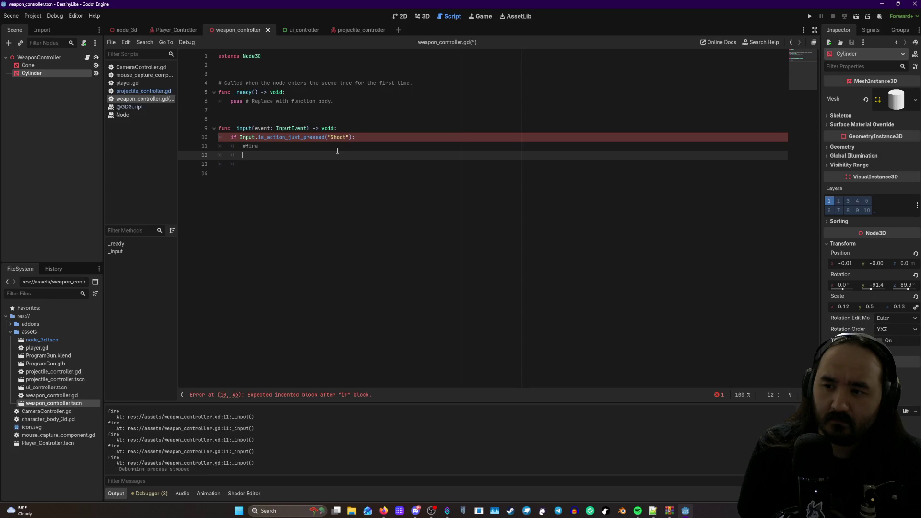
{"action": "type", "text": "shoot"}
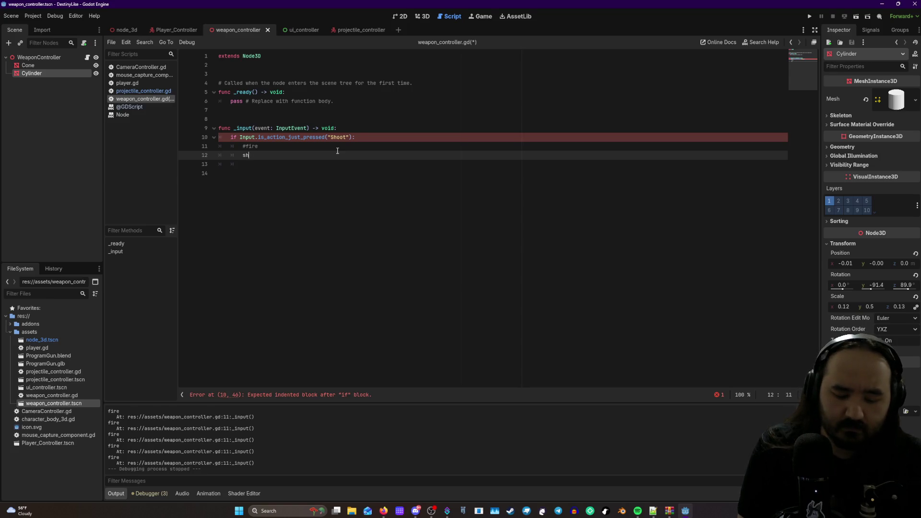
{"action": "type", "text": "_weapo"}
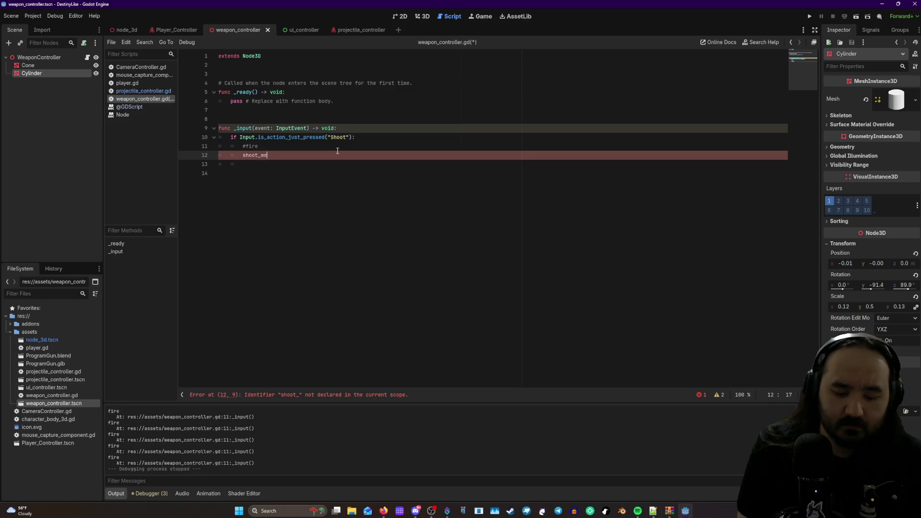
{"action": "type", "text": "n()"}
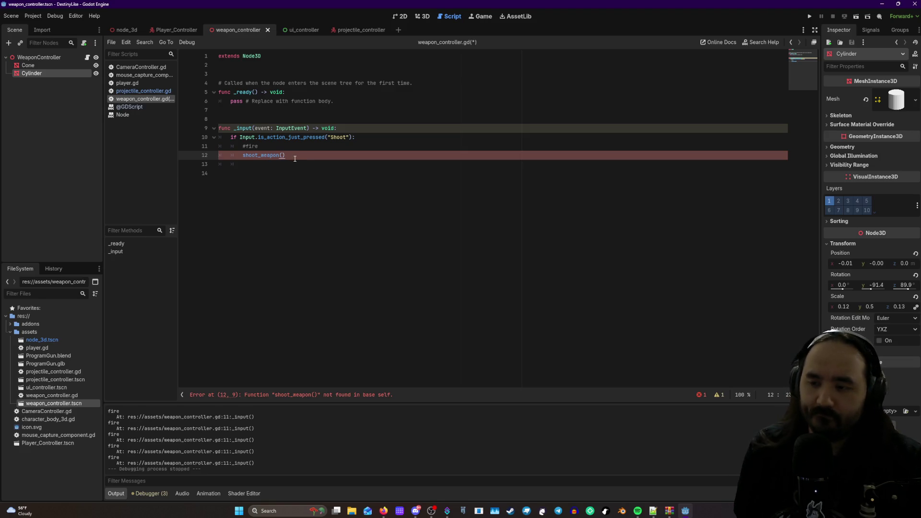
{"action": "key", "text": "Return"}
{"action": "key", "text": "Return"}
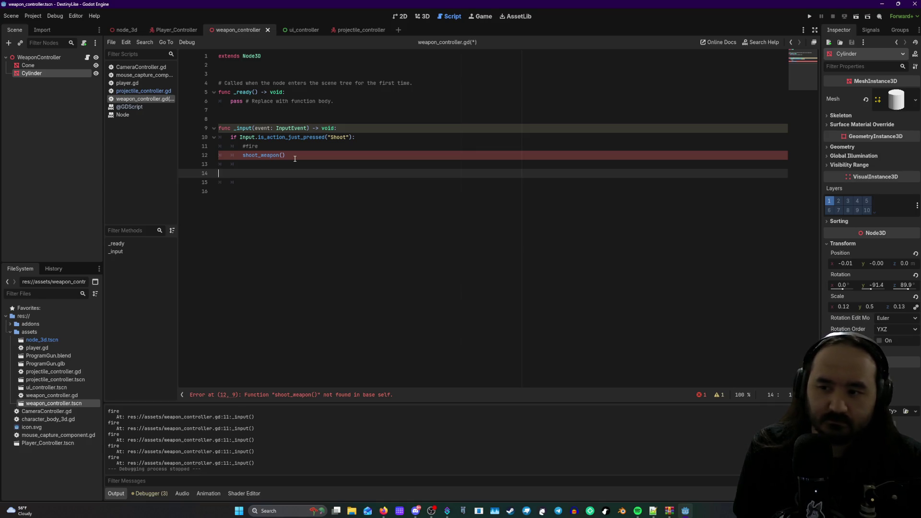
Write func shoot_weapon(): with var Projectile = Projectile.instantiate() and an add_sibling() call
{"action": "type", "text": "func"}
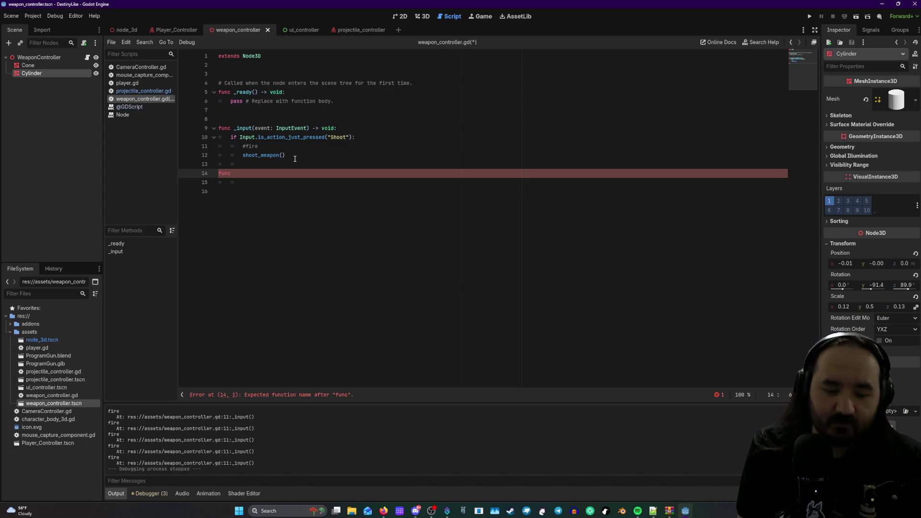
{"action": "type", "text": " shoo"}
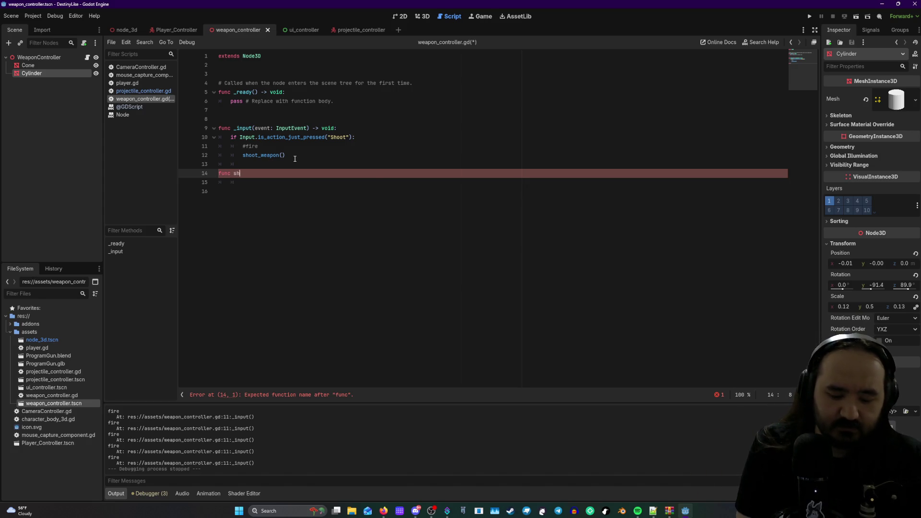
{"action": "type", "text": "t_"}
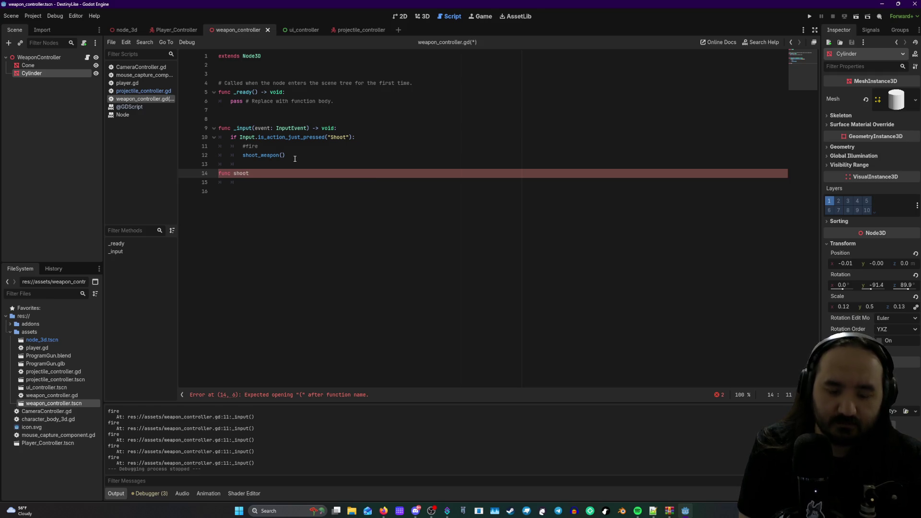
{"action": "type", "text": "weapon"}
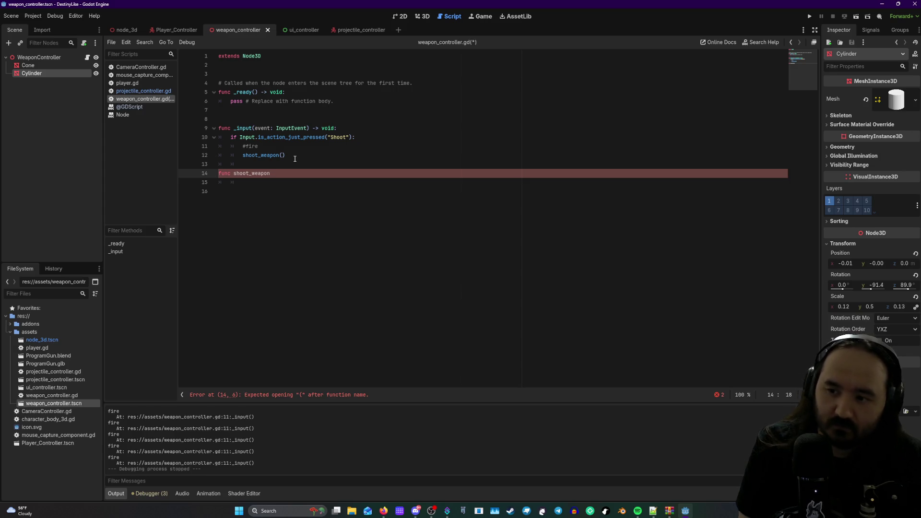
{"action": "type", "text": "():"}
{"action": "key", "text": "Return"}
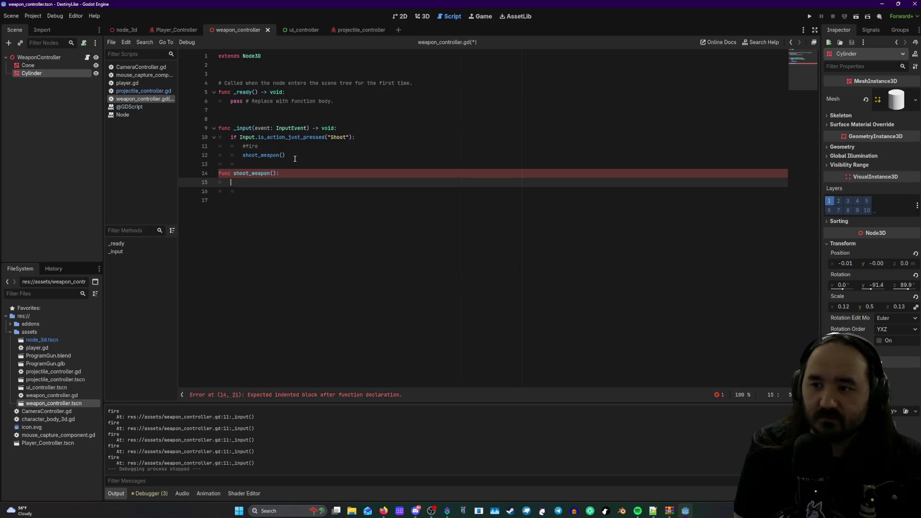
{"action": "type", "text": "var"}
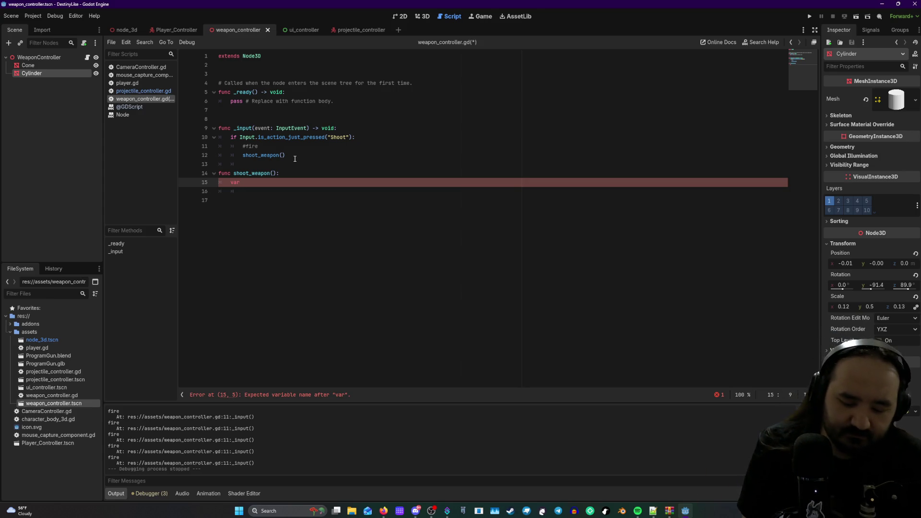
{"action": "type", "text": " Projectile"}
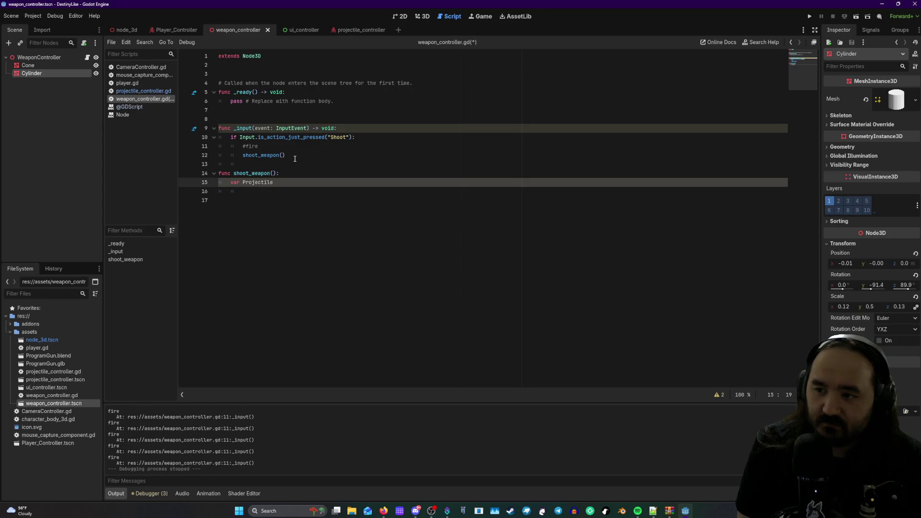
{"action": "type", "text": "="}
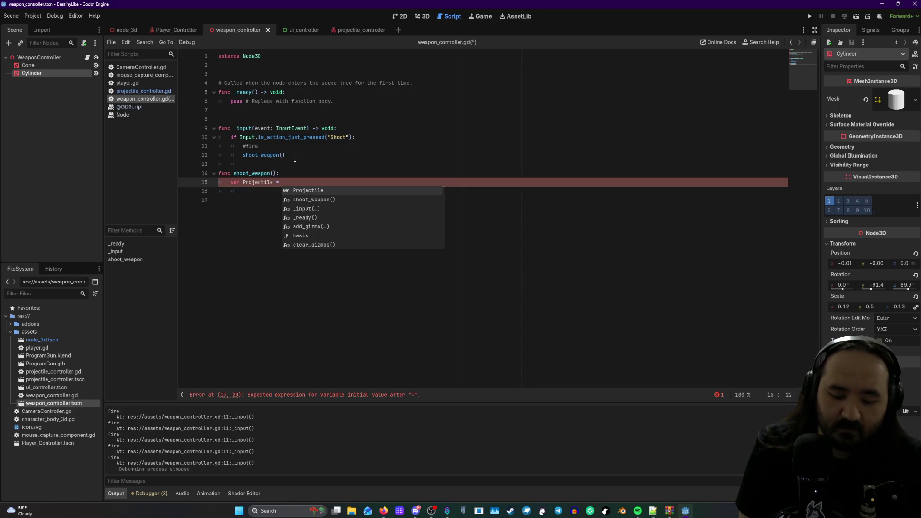
{"action": "key", "text": "Return"}
{"action": "type", "text": ".ins"}
{"action": "type", "text": "tantiat"}
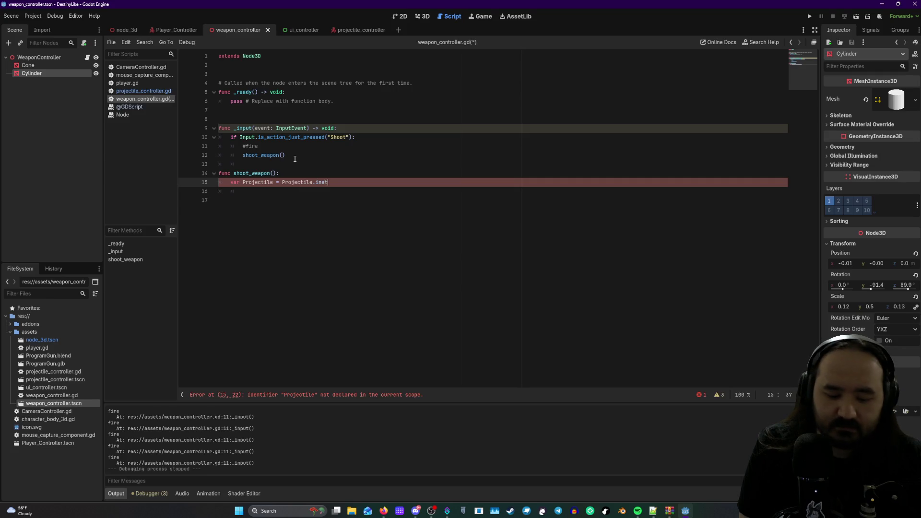
{"action": "type", "text": "e"}
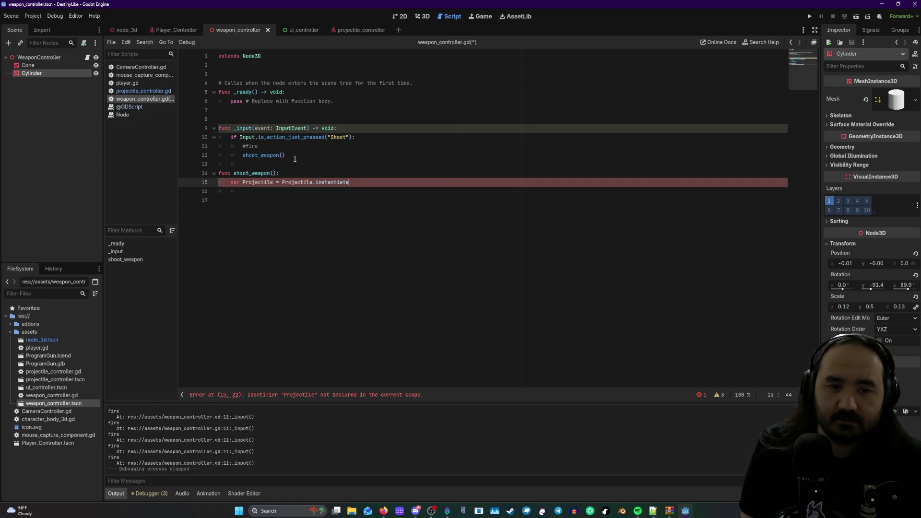
{"action": "type", "text": "()"}
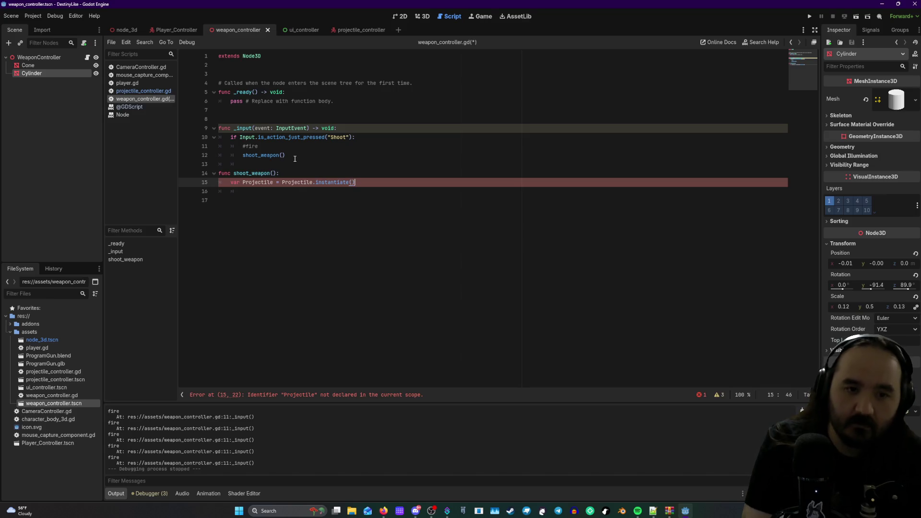
{"action": "key", "text": "Return"}
{"action": "type", "text": "add"}
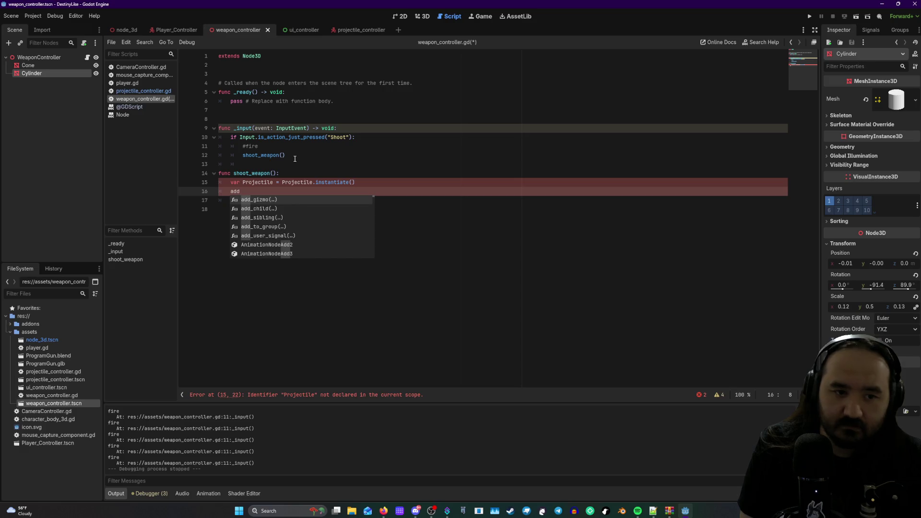
{"action": "type", "text": "."}
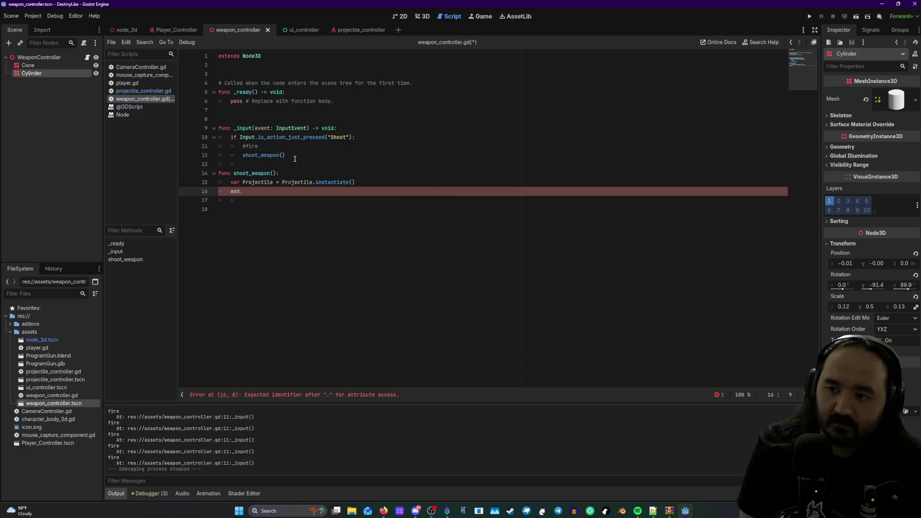
{"action": "type", "text": "_sib"}
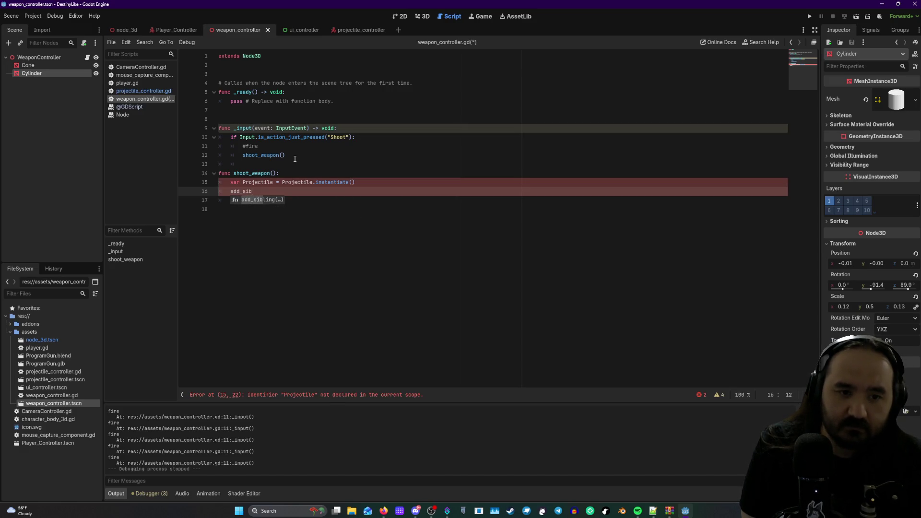
{"action": "key", "text": "Return"}
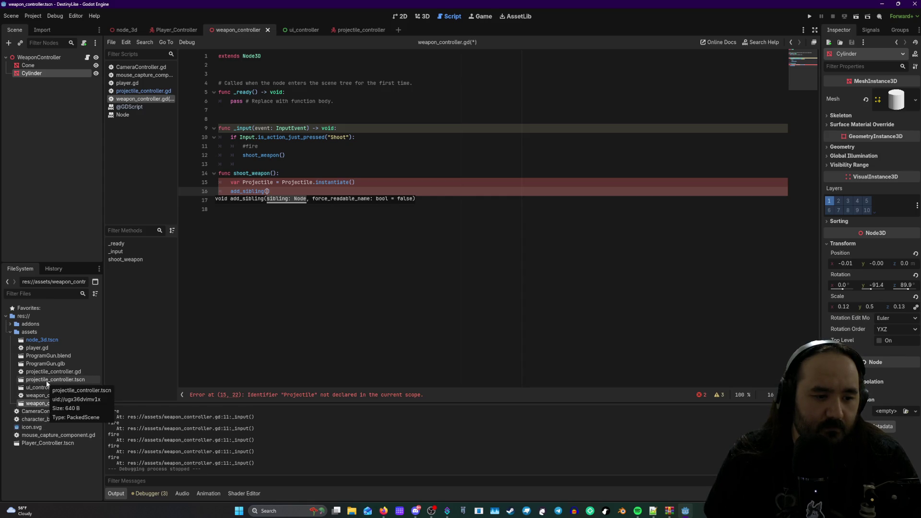
Rename the variable to projectile_controller and pass it to add_sibling()
{"action": "left_click", "coordinate": [274, 182]}
{"action": "type", "text": "_"}
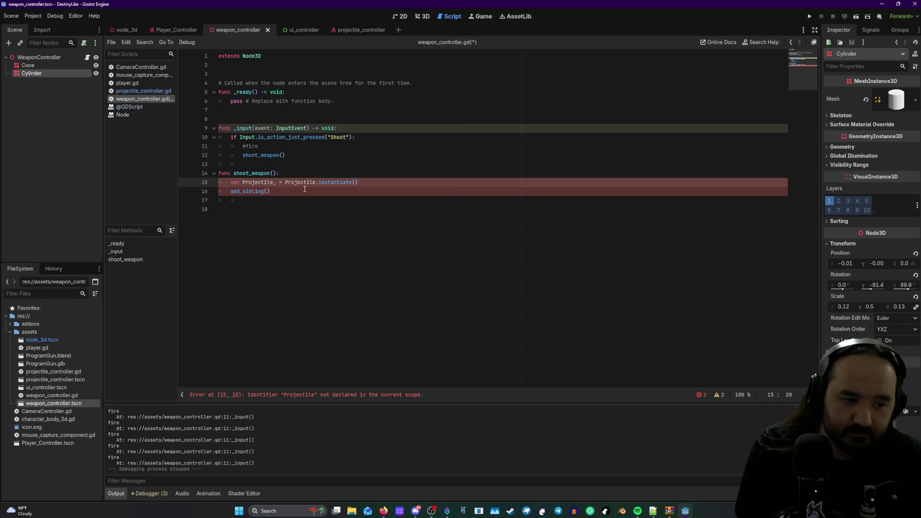
{"action": "type", "text": "controller"}
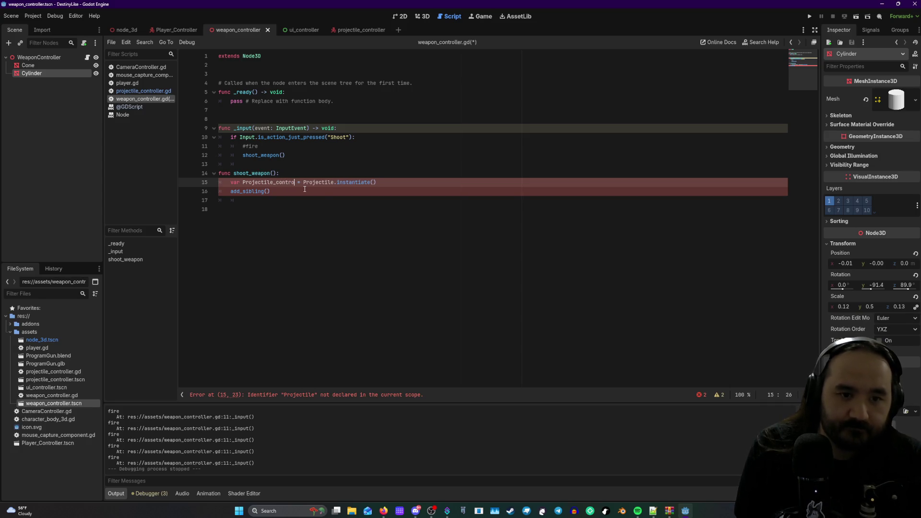
{"action": "left_click", "coordinate": [247, 182]}
{"action": "key", "text": "BackSpace"}
{"action": "type", "text": "p"}
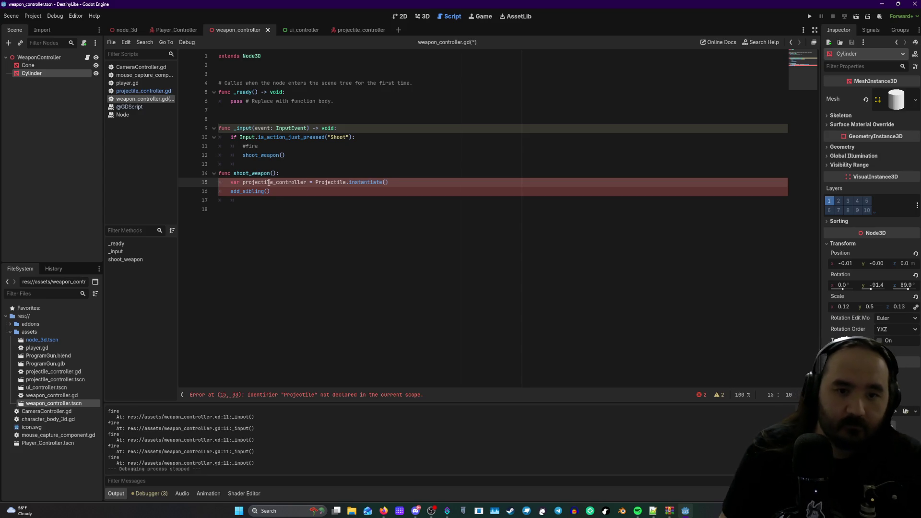
{"action": "left_click", "coordinate": [279, 193]}
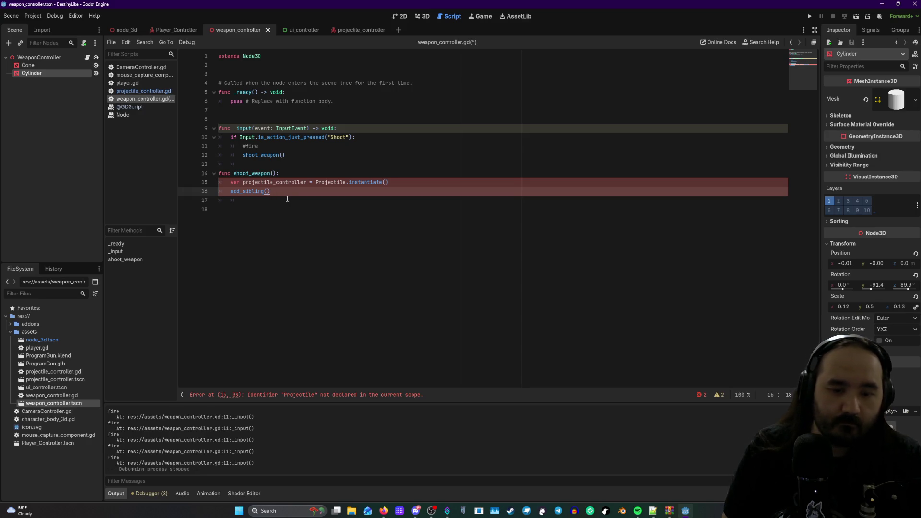
{"action": "key", "text": "Left"}
{"action": "type", "text": "project"}
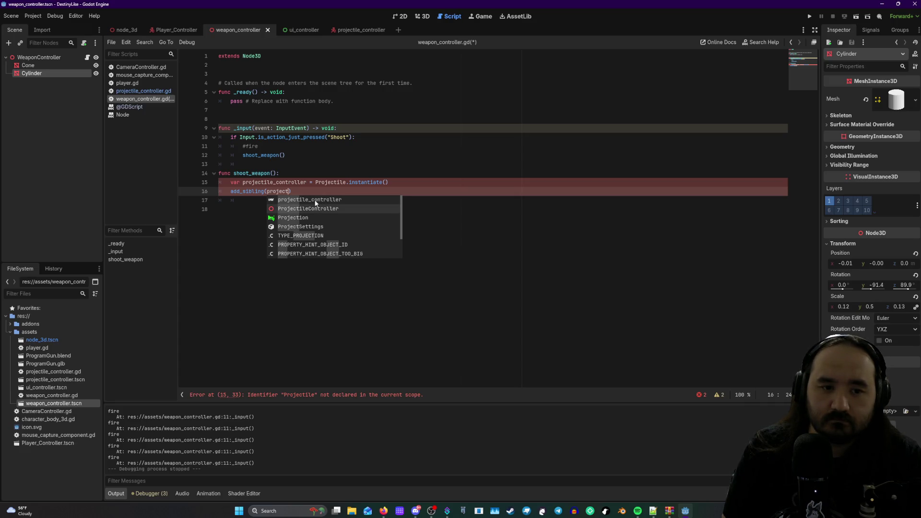
{"action": "left_click", "coordinate": [314, 200]}
{"action": "left_click", "coordinate": [387, 182]}
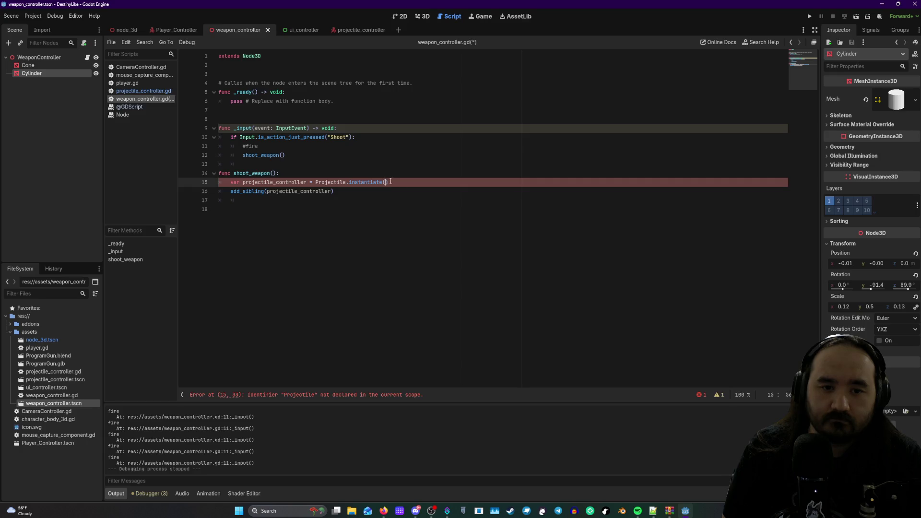
{"action": "left_click", "coordinate": [408, 185]}
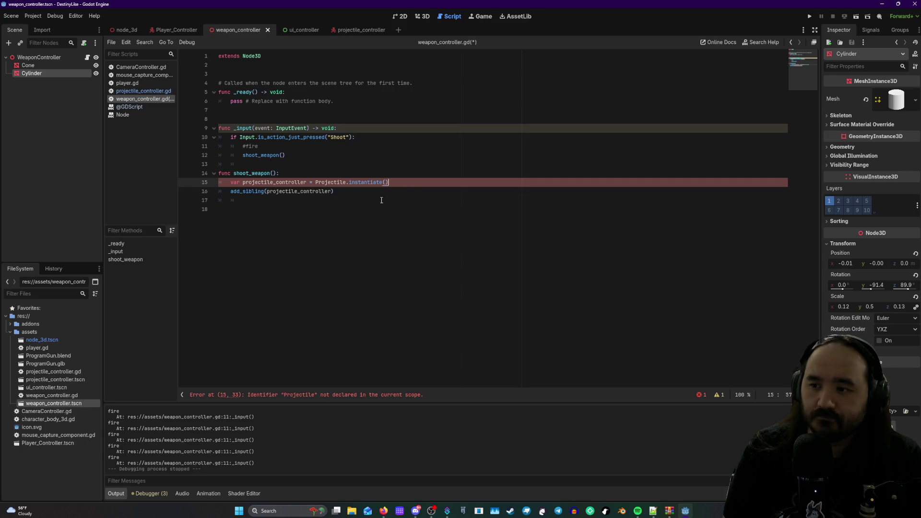
{"action": "left_click", "coordinate": [277, 183]}
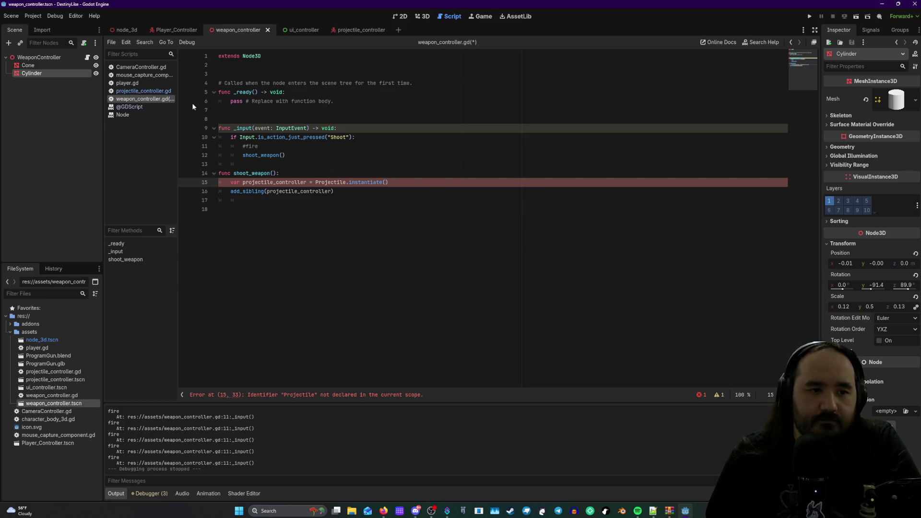
{"action": "left_click", "coordinate": [155, 91]}
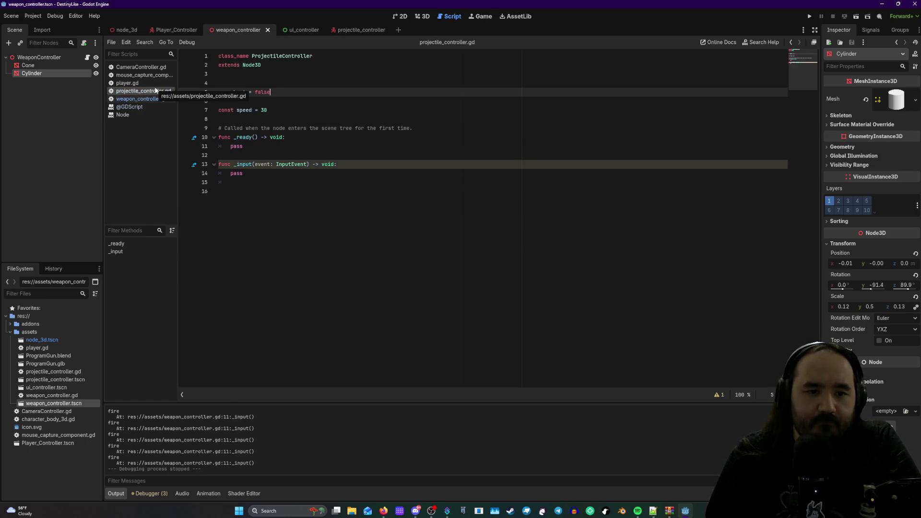
{"action": "left_click", "coordinate": [146, 99]}
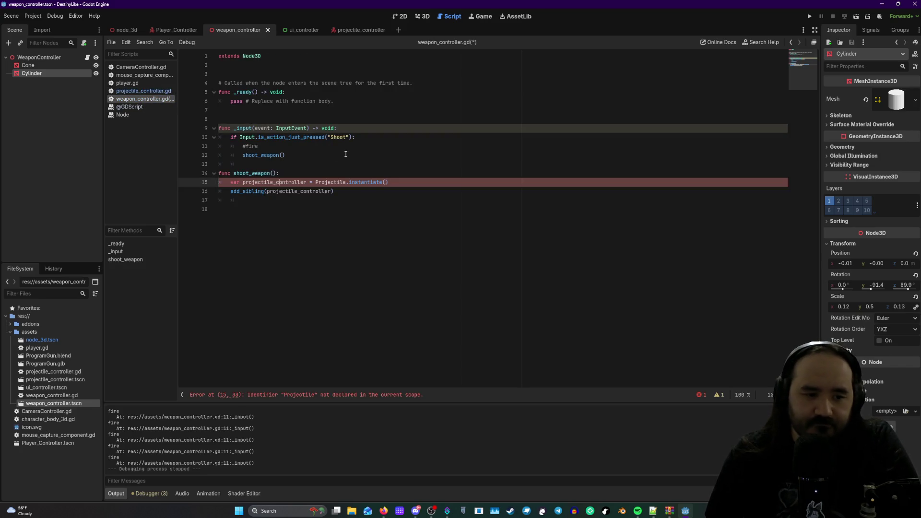
{"action": "left_click", "coordinate": [132, 259]}
{"action": "left_click", "coordinate": [125, 252]}
{"action": "left_click", "coordinate": [124, 243]}
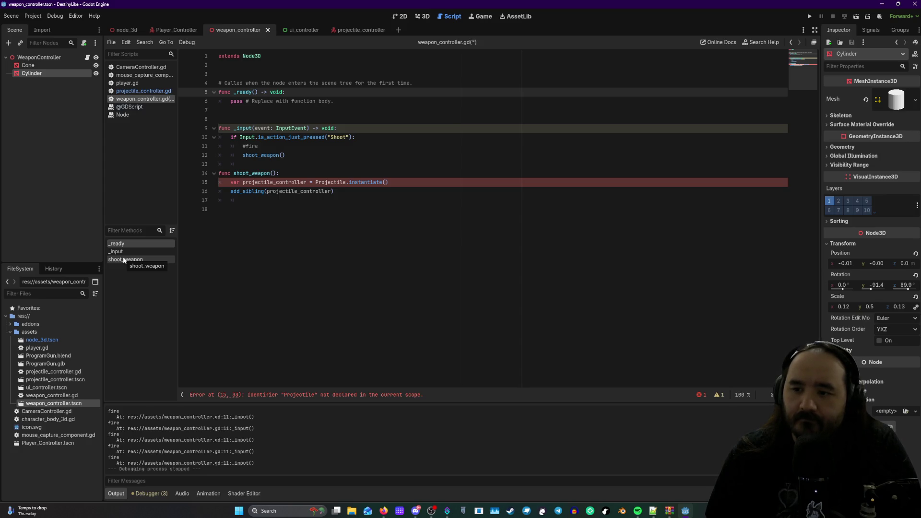
{"action": "left_click", "coordinate": [124, 260]}
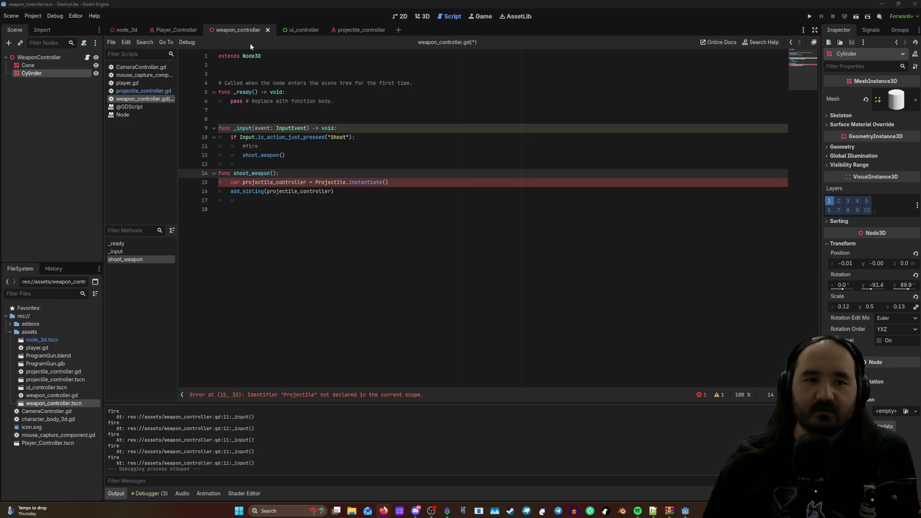
Open player.gd from PlayerController, start an export var line after the constants, then erase it
{"action": "left_click", "coordinate": [175, 30]}
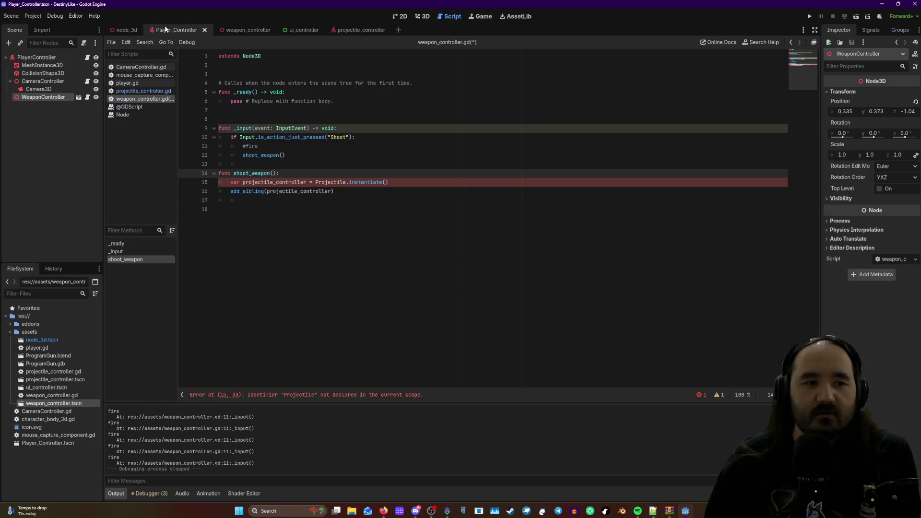
{"action": "left_click", "coordinate": [46, 58]}
{"action": "left_click", "coordinate": [87, 57]}
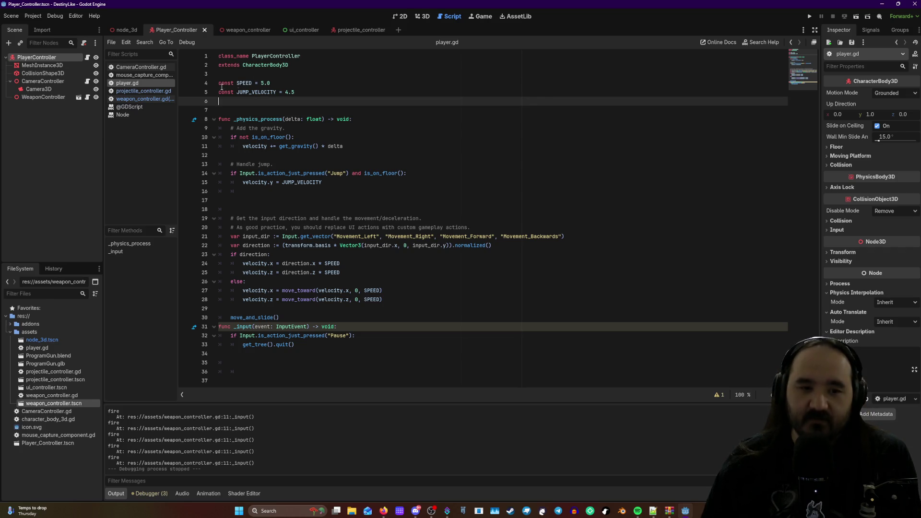
{"action": "key", "text": "Return"}
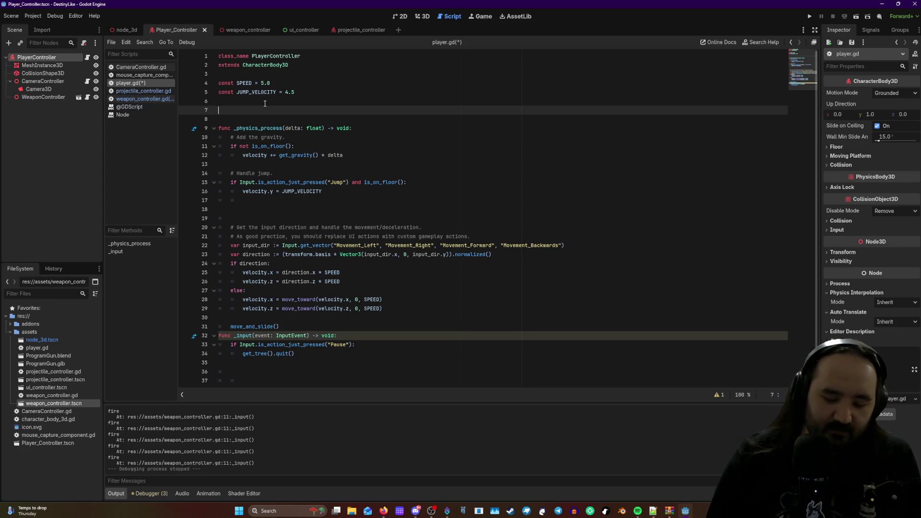
{"action": "type", "text": "expo"}
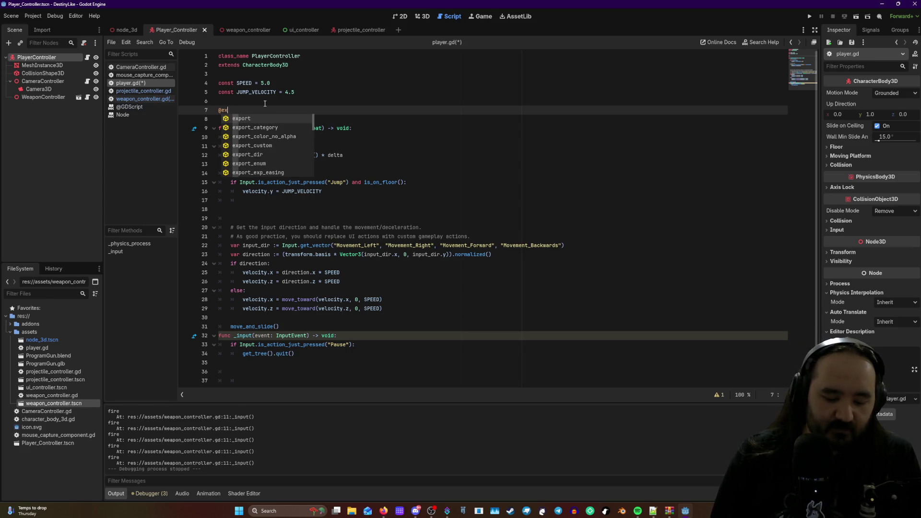
{"action": "type", "text": "rt"}
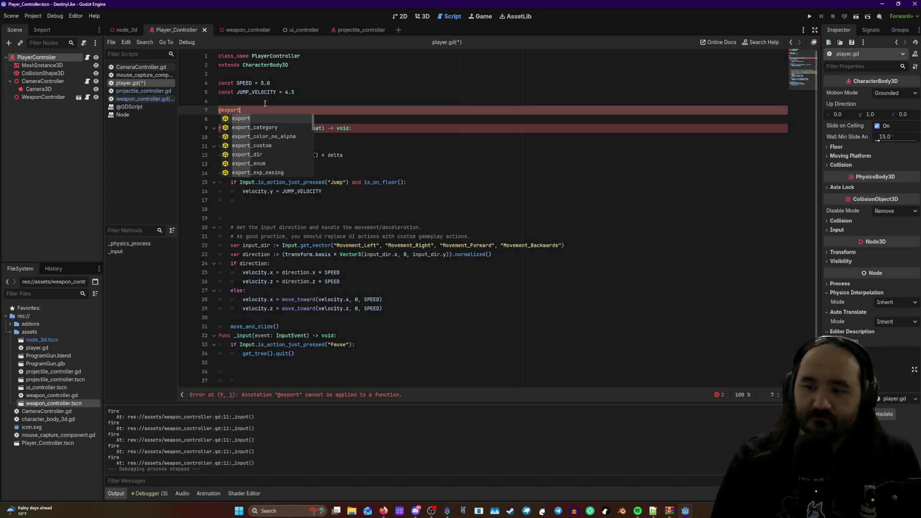
{"action": "type", "text": "var pro"}
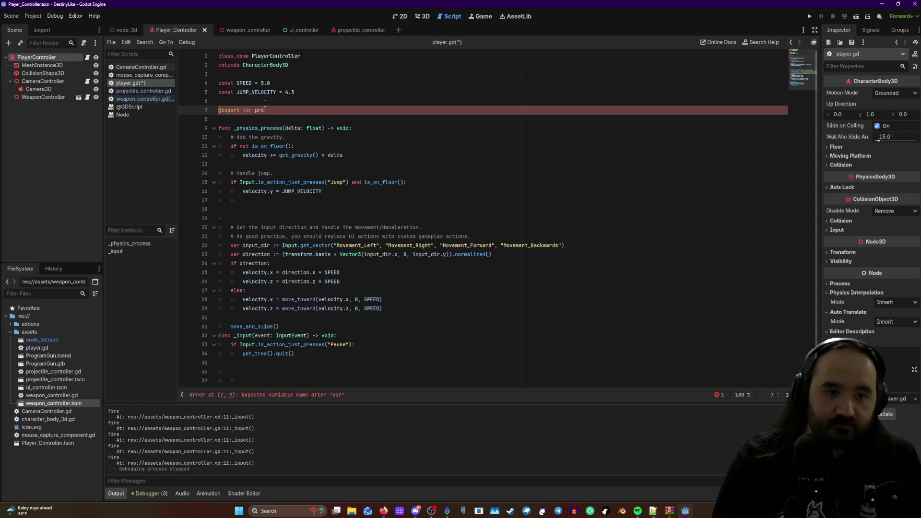
{"action": "key", "text": "BackSpace"}
{"action": "key", "text": "BackSpace"}
{"action": "key", "text": "BackSpace"}
{"action": "key", "text": "BackSpace"}
{"action": "key", "text": "BackSpace"}
{"action": "key", "text": "BackSpace"}
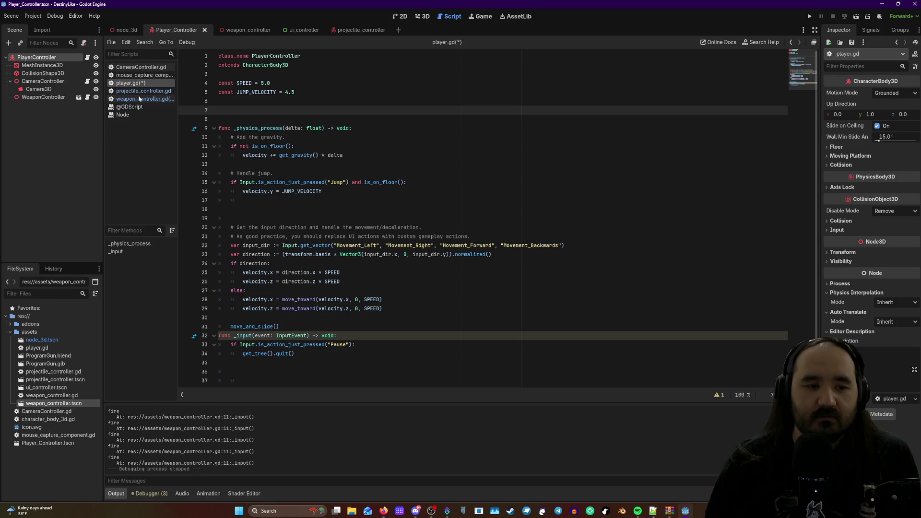
{"action": "left_click", "coordinate": [144, 91]}
{"action": "left_click", "coordinate": [233, 80]}
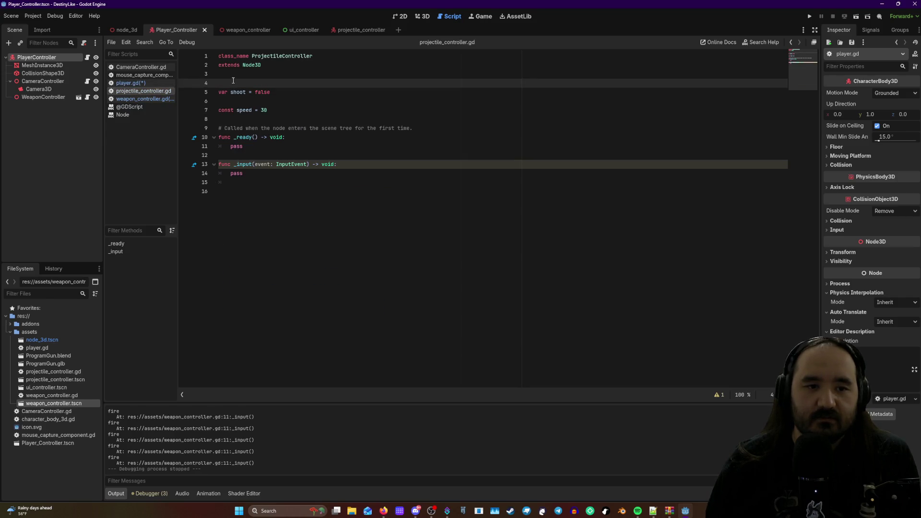
{"action": "type", "text": "@export "}
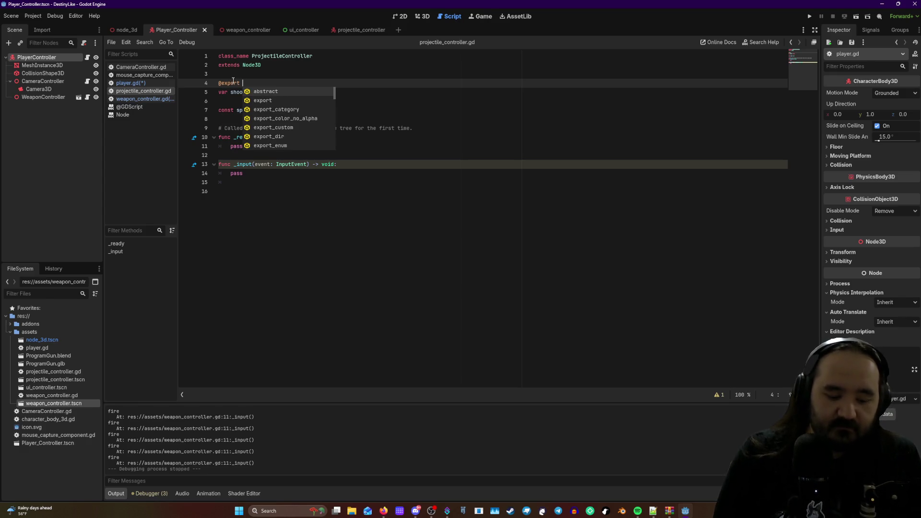
{"action": "type", "text": "var P"}
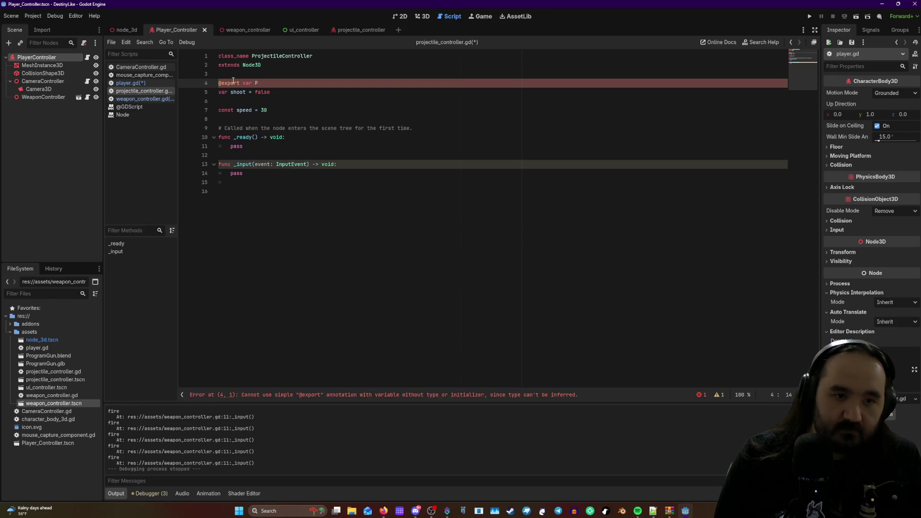
{"action": "type", "text": "jectile"}
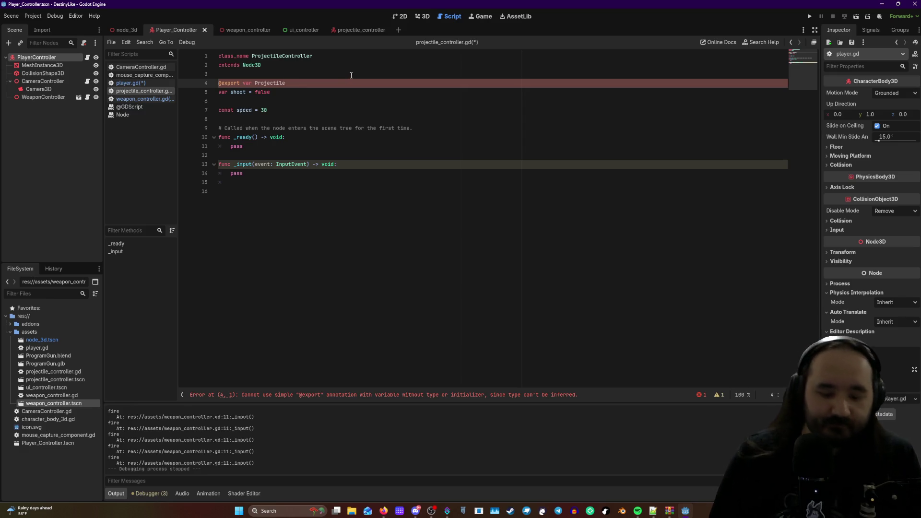
{"action": "type", "text": ":pac"}
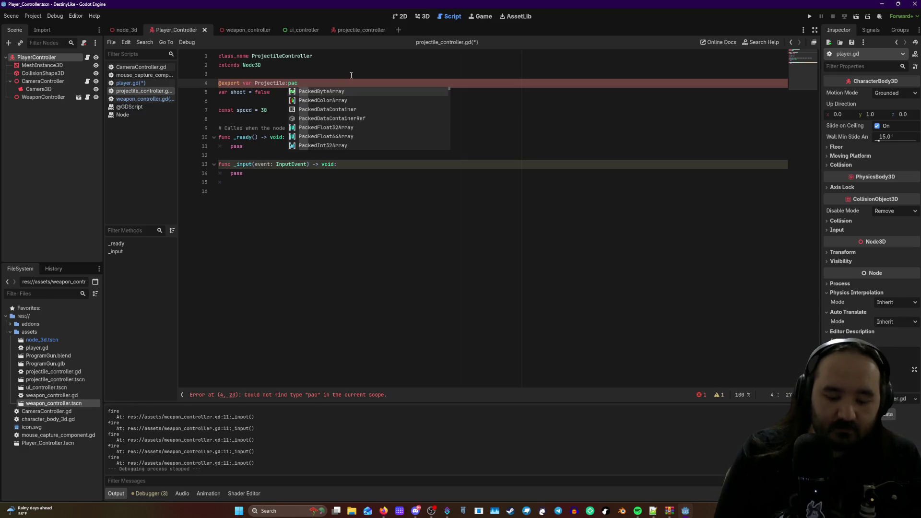
{"action": "type", "text": "kedsce"}
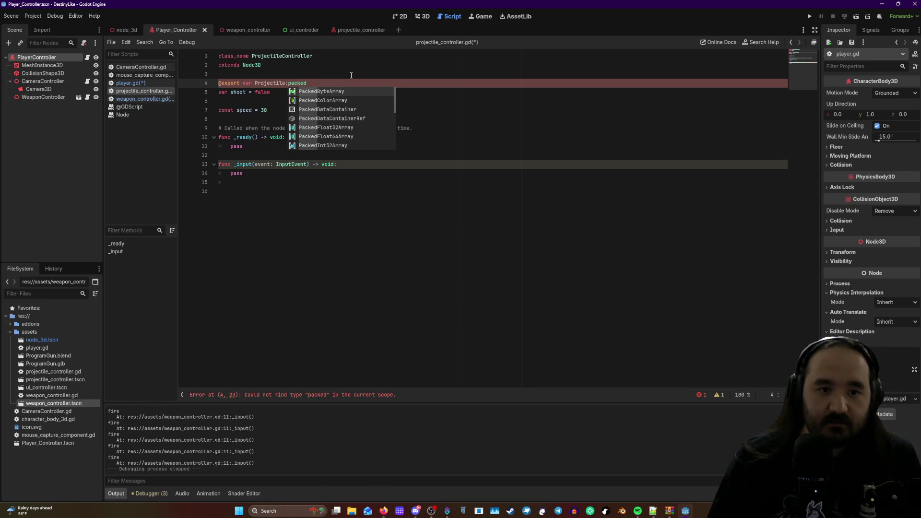
{"action": "key", "text": "Return"}
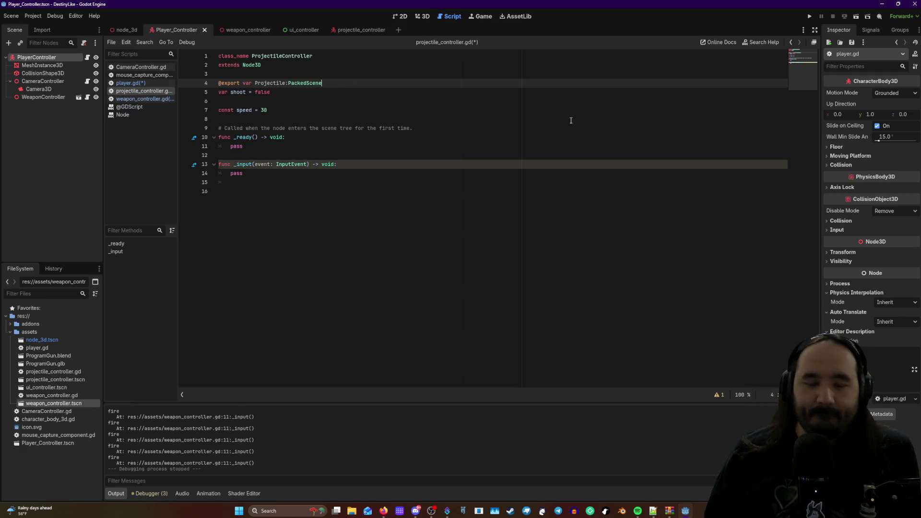
{"action": "left_click", "coordinate": [246, 32]}
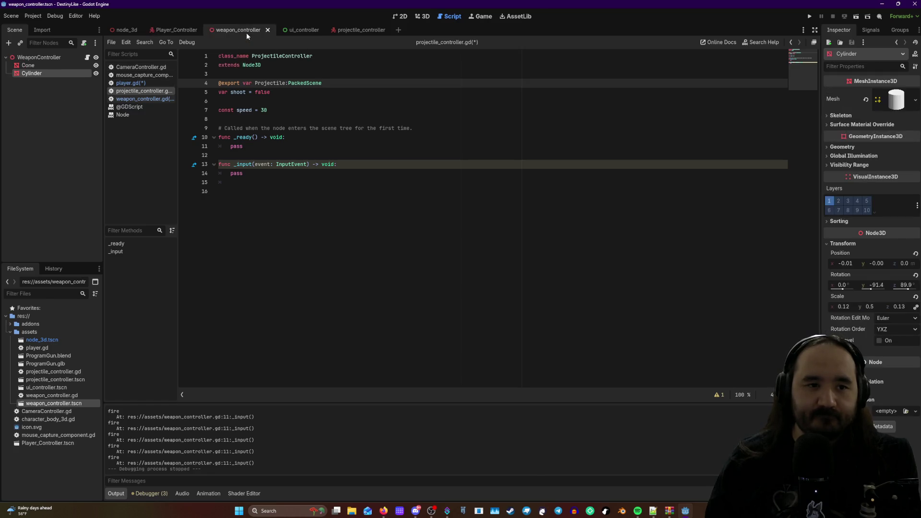
Inspect the failing Projectile.instantiate() line in weapon_controller.gd of the Player_Controller scene
{"action": "left_click", "coordinate": [177, 30]}
{"action": "left_click", "coordinate": [134, 99]}
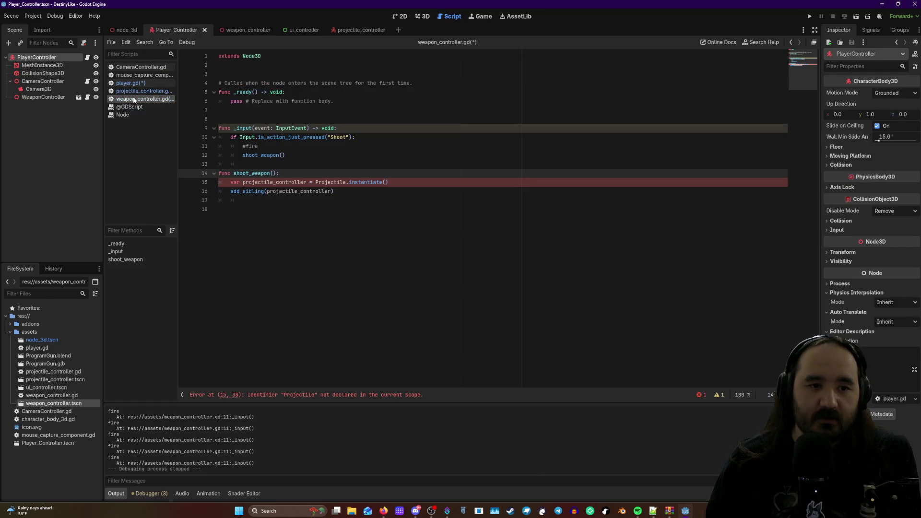
{"action": "left_click", "coordinate": [363, 184]}
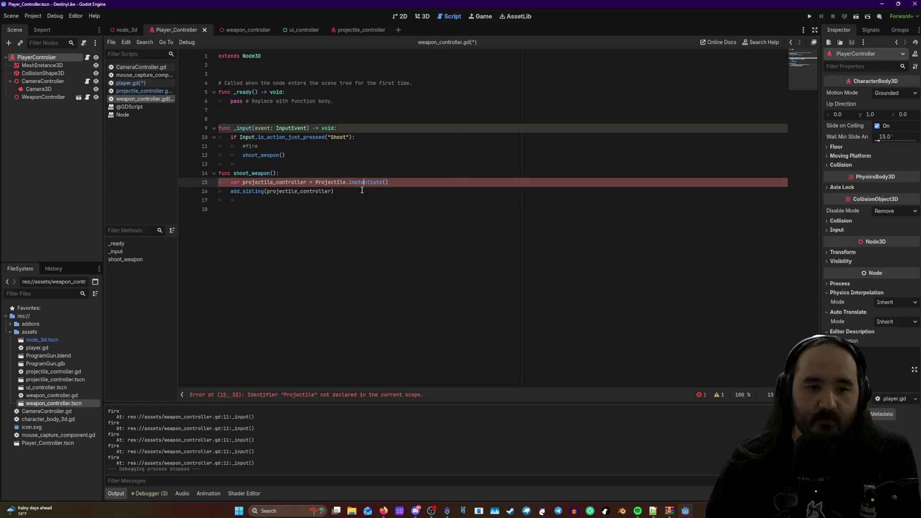
{"action": "left_click", "coordinate": [237, 69]}
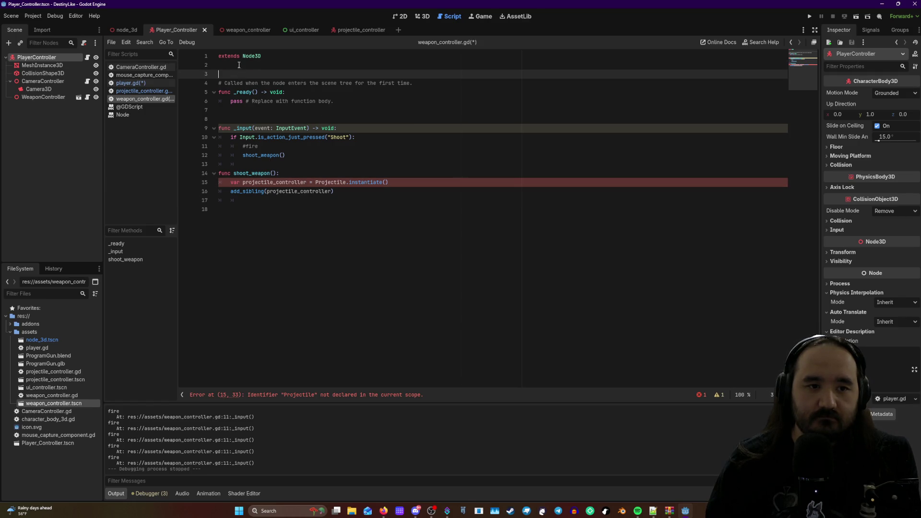
{"action": "left_click", "coordinate": [139, 82]}
{"action": "left_click", "coordinate": [140, 90]}
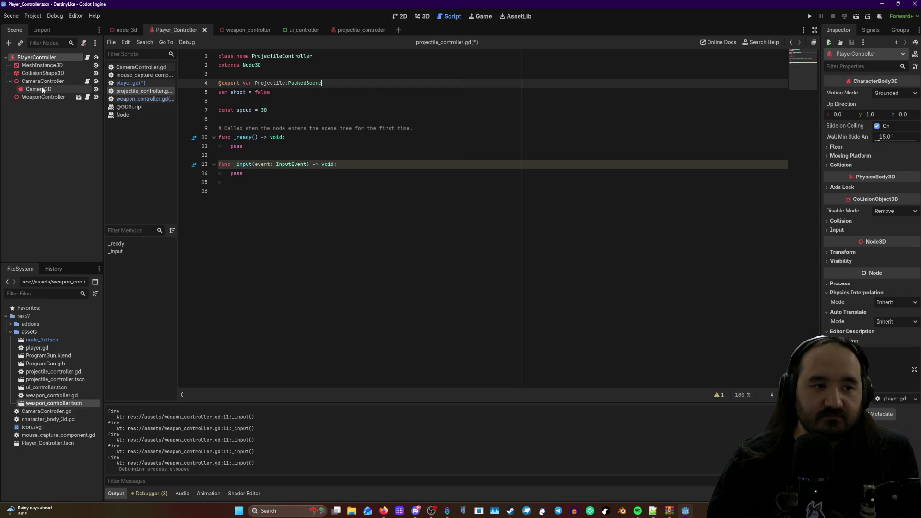
Check the PlayerController and WeaponController nodes, then pull up editing options for PackedScene in projectile_controller.gd
{"action": "left_click", "coordinate": [43, 66]}
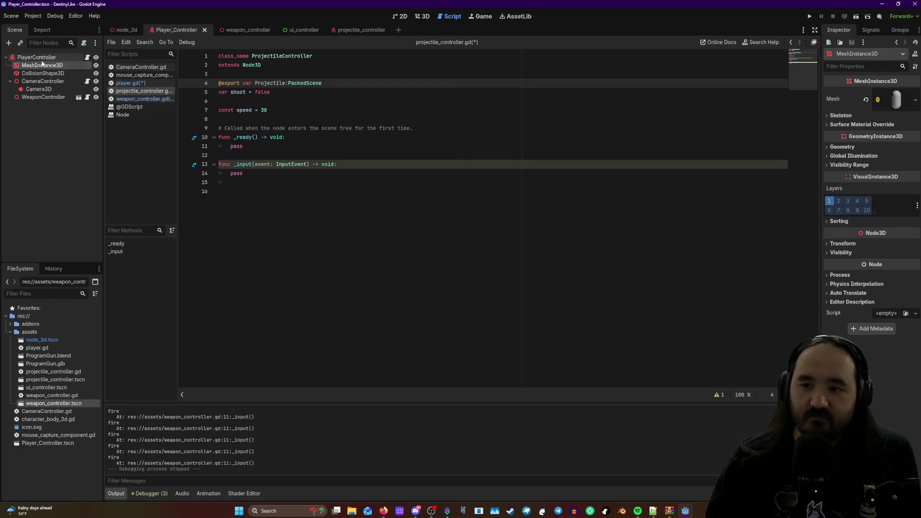
{"action": "left_click", "coordinate": [46, 57]}
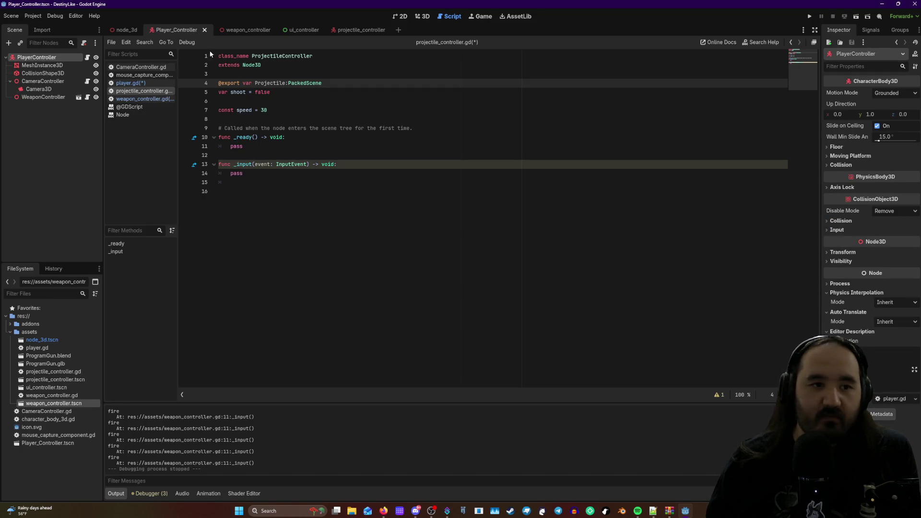
{"action": "left_click", "coordinate": [242, 29]}
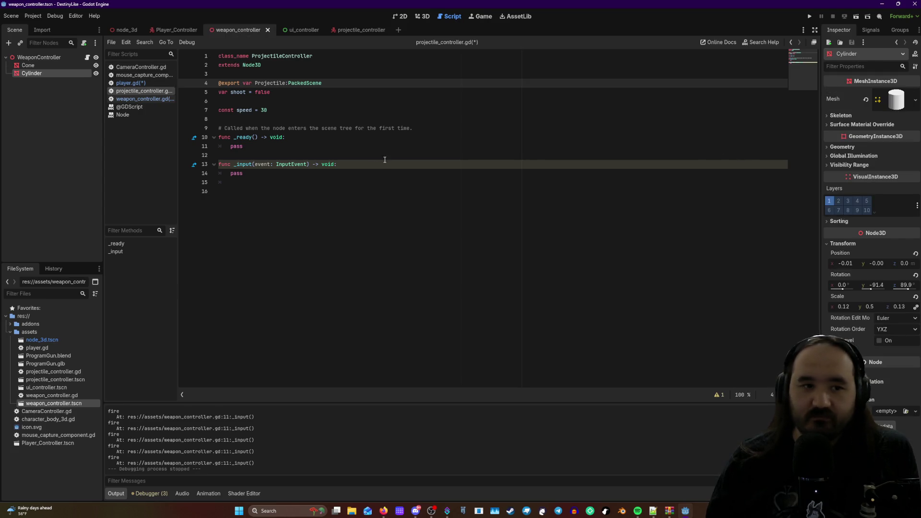
{"action": "left_click", "coordinate": [56, 65]}
{"action": "left_click", "coordinate": [54, 58]}
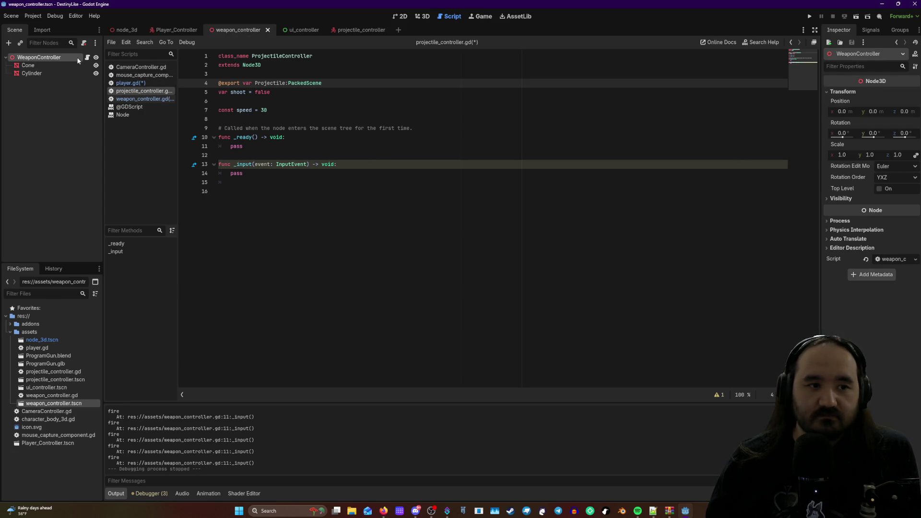
{"action": "left_click", "coordinate": [87, 58]}
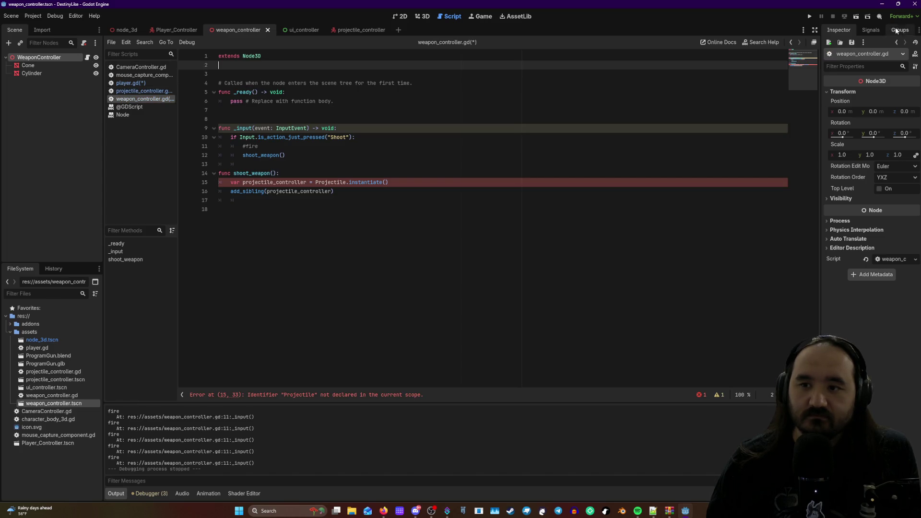
{"action": "left_click", "coordinate": [880, 30]}
{"action": "left_click", "coordinate": [841, 29]}
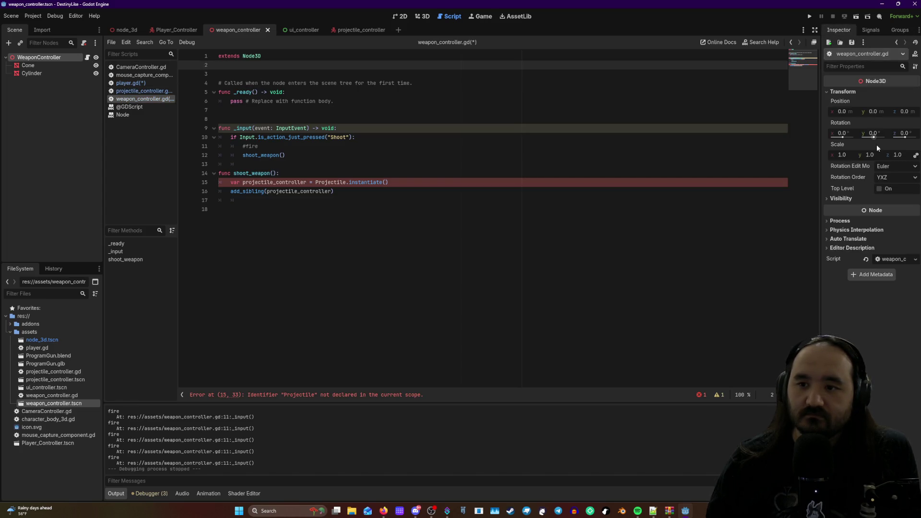
{"action": "left_click", "coordinate": [144, 90]}
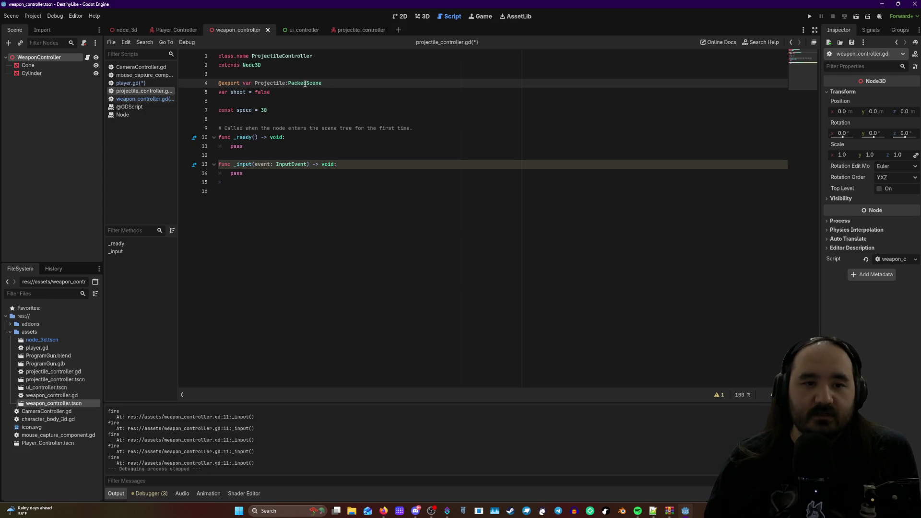
{"action": "mouse_move", "coordinate": [305, 84]}
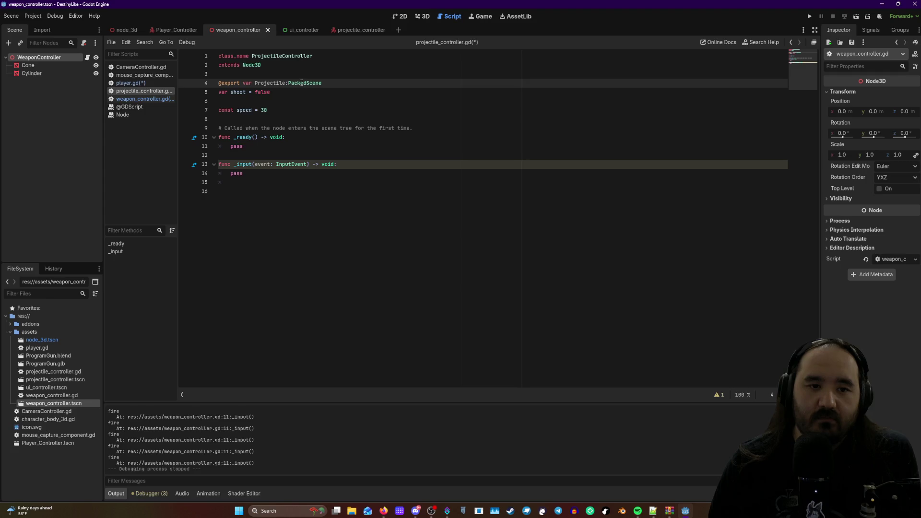
{"action": "right_click", "coordinate": [301, 83]}
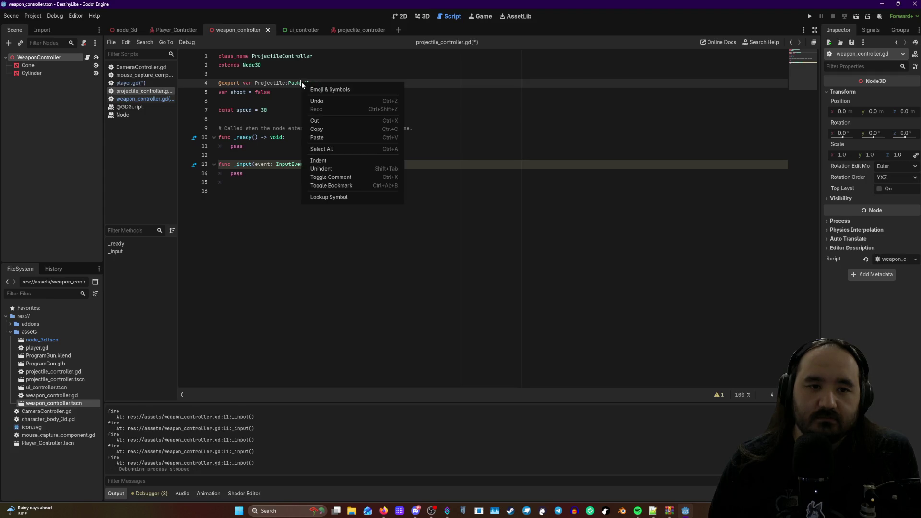
{"action": "left_click", "coordinate": [329, 197]}
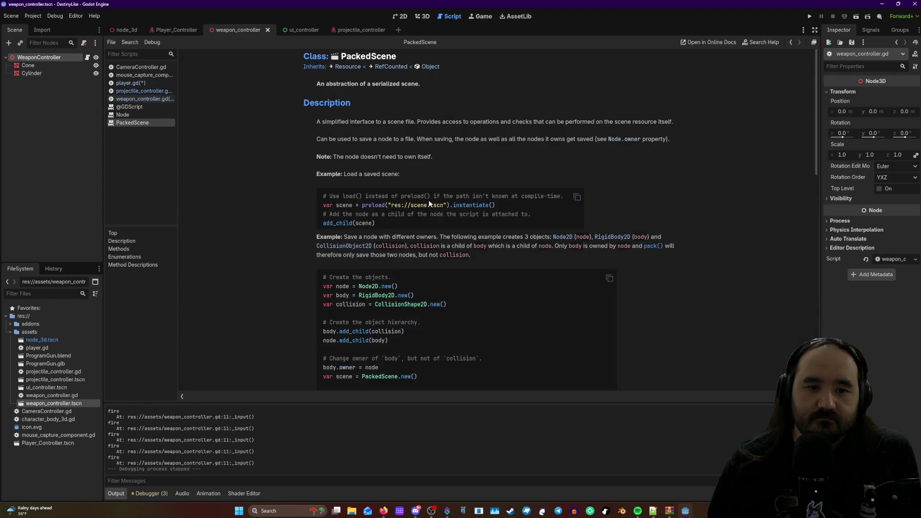
{"action": "scroll", "coordinate": [274, 156], "scroll_direction": "down", "scroll_amount": 5}
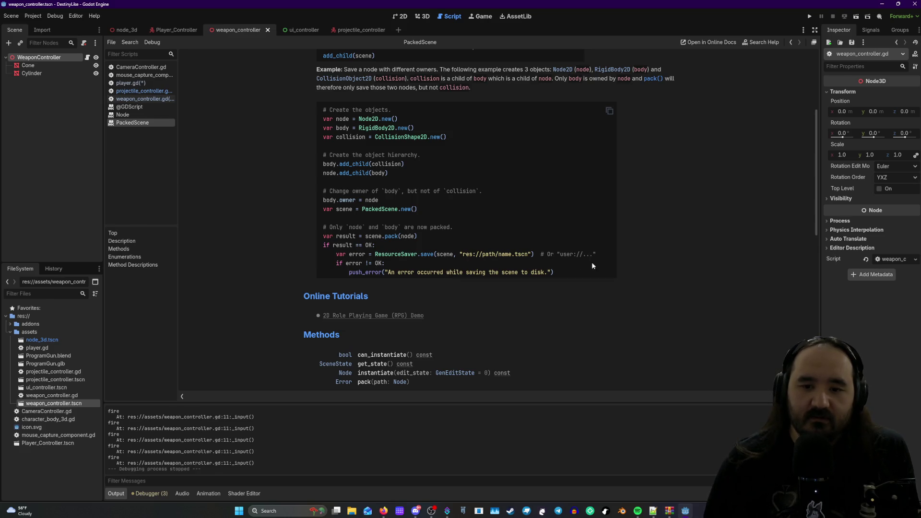
{"action": "scroll", "coordinate": [386, 260], "scroll_direction": "up", "scroll_amount": 4}
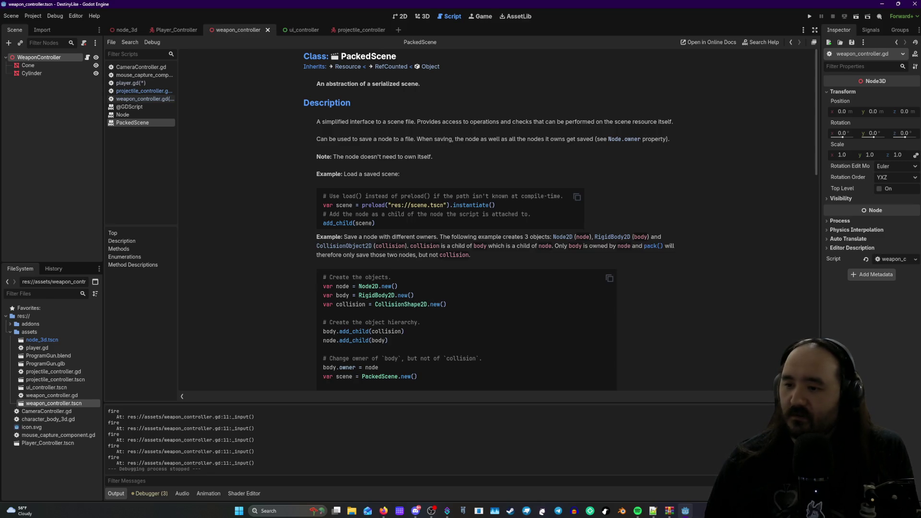
{"action": "key", "text": "alt+Tab"}
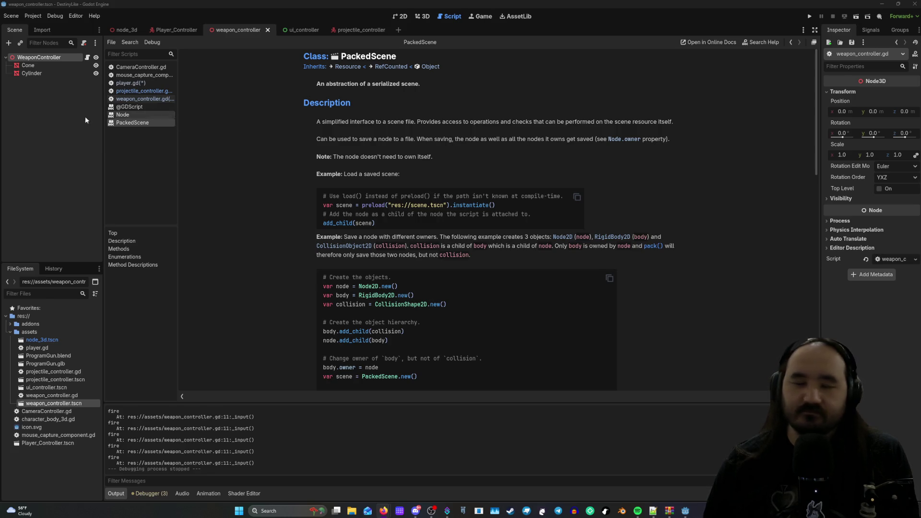
{"action": "left_click", "coordinate": [140, 91]}
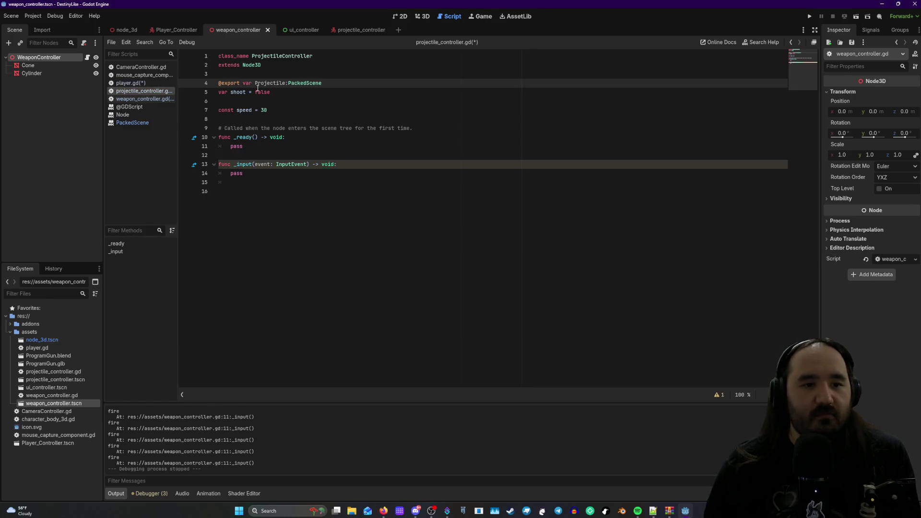
{"action": "key", "text": "Return"}
{"action": "key", "text": "Return"}
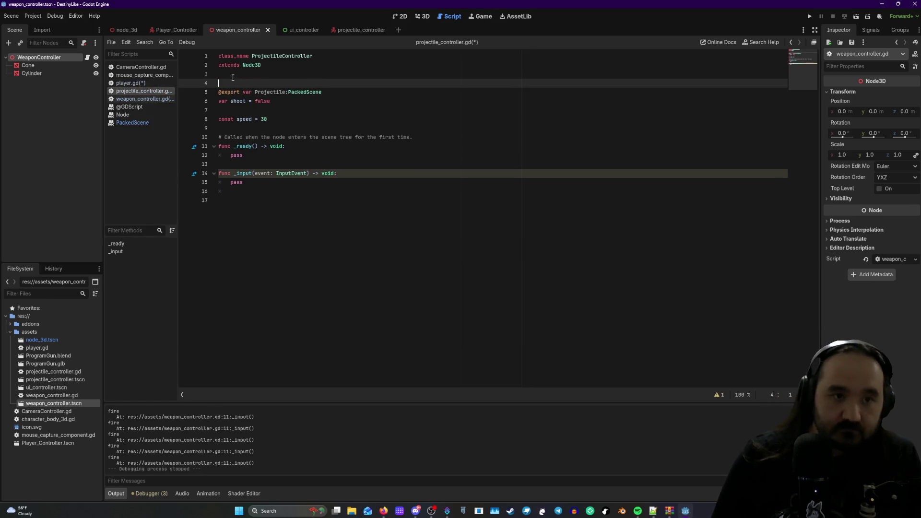
{"action": "type", "text": "@export"}
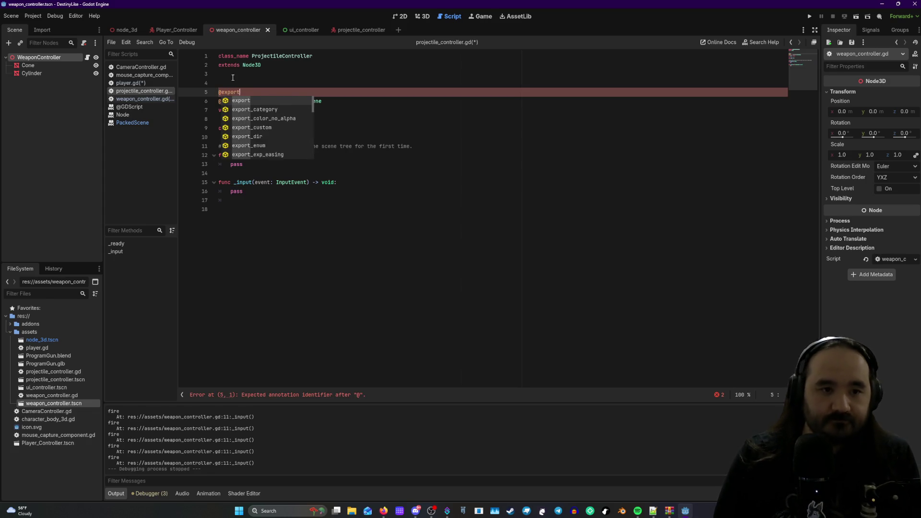
{"action": "type", "text": " var spee"}
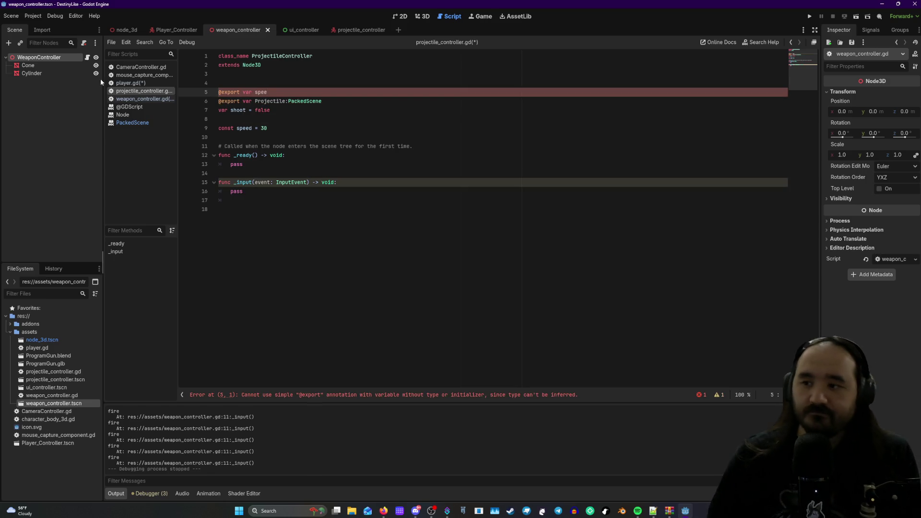
{"action": "left_click_drag", "start_coordinate": [267, 129], "coordinate": [236, 128]}
{"action": "key", "text": "ctrl+c"}
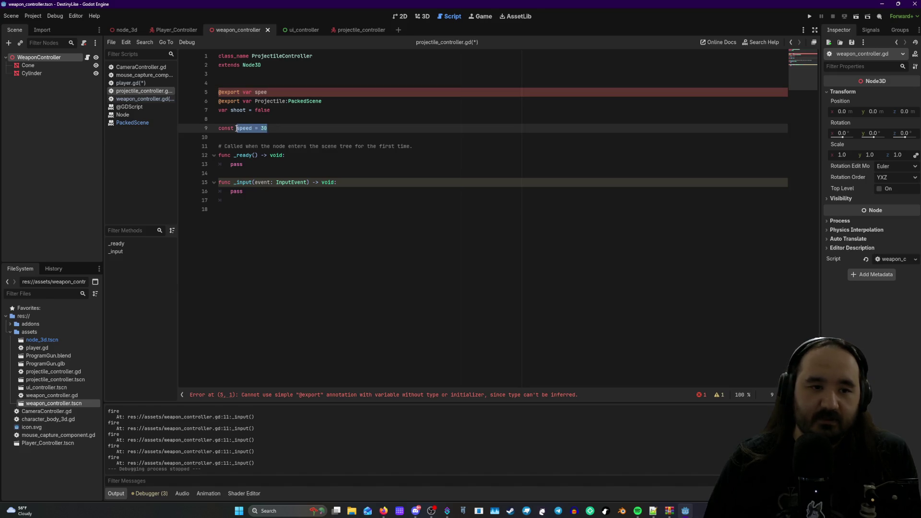
{"action": "left_click_drag", "start_coordinate": [267, 91], "coordinate": [252, 92]}
{"action": "key", "text": "BackSpace"}
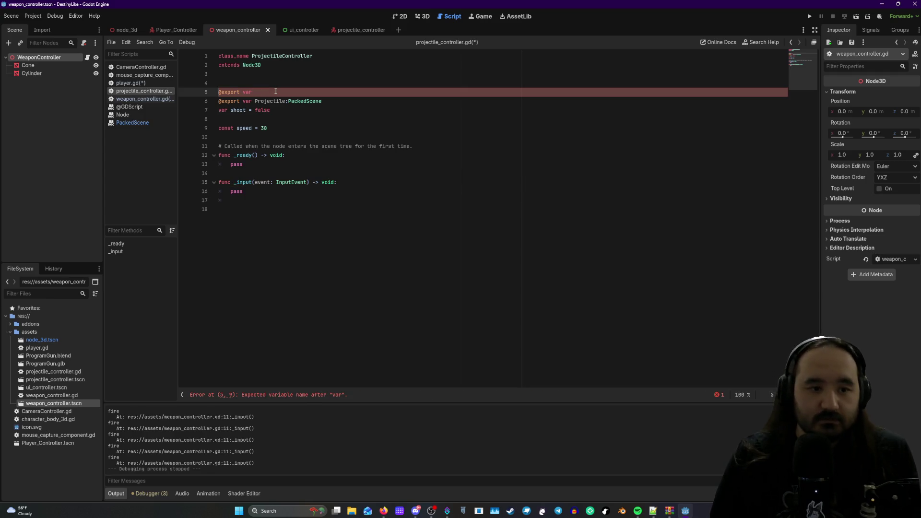
{"action": "key", "text": "ctrl+v"}
{"action": "left_click_drag", "start_coordinate": [267, 128], "coordinate": [219, 131]}
{"action": "key", "text": "BackSpace"}
{"action": "key", "text": "BackSpace"}
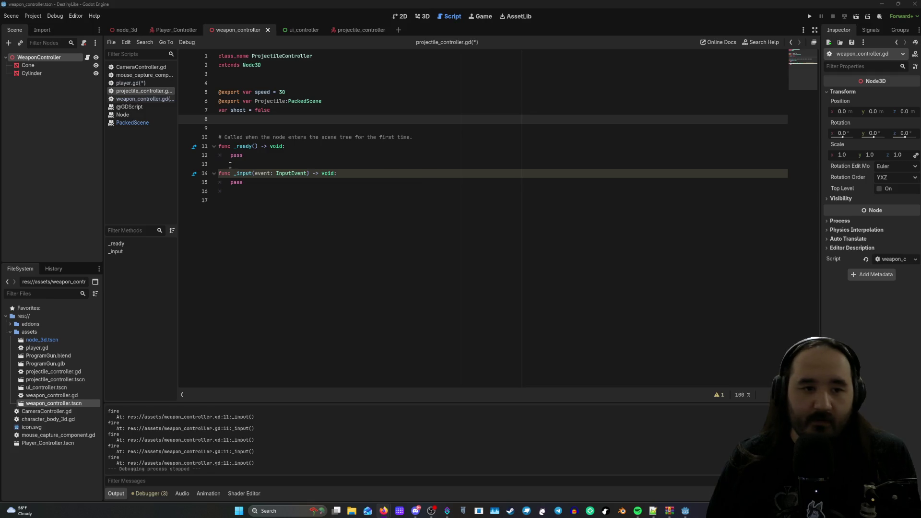
{"action": "mouse_move", "coordinate": [335, 174]}
{"action": "left_mouse_down"}
{"action": "mouse_move", "coordinate": [222, 174]}
{"action": "mouse_move", "coordinate": [256, 176]}
{"action": "mouse_move", "coordinate": [237, 174]}
{"action": "left_mouse_up"}
Rename the handler on line 14 to _process using autocomplete
{"action": "type", "text": "process"}
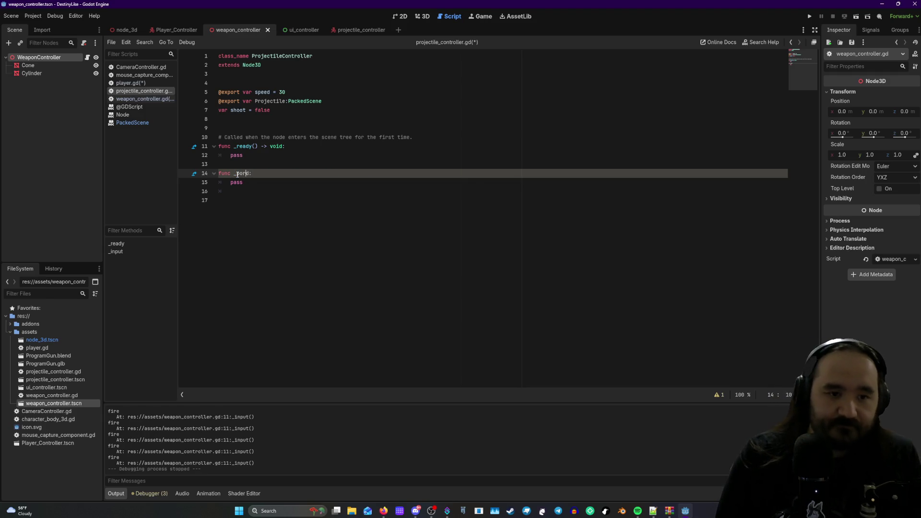
{"action": "key", "text": "BackSpace"}
{"action": "key", "text": "BackSpace"}
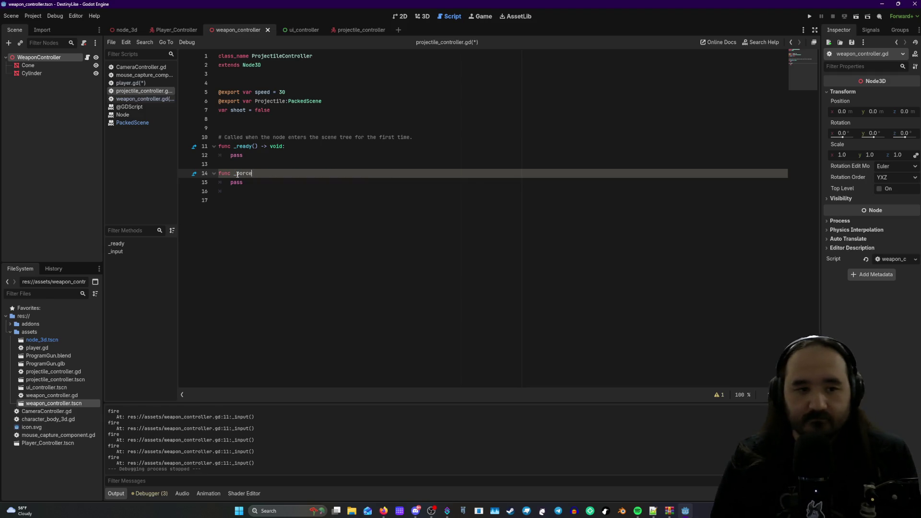
{"action": "key", "text": "BackSpace"}
{"action": "key", "text": "BackSpace"}
{"action": "key", "text": "BackSpace"}
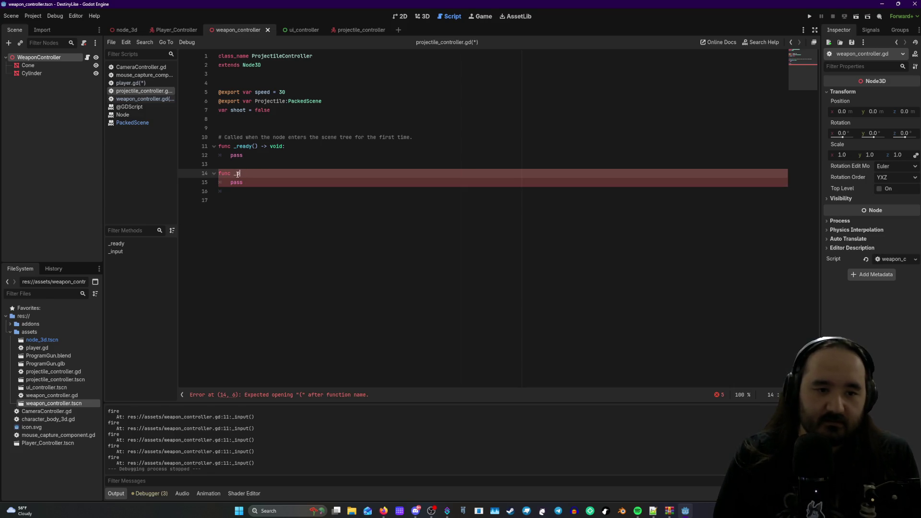
{"action": "type", "text": "roc"}
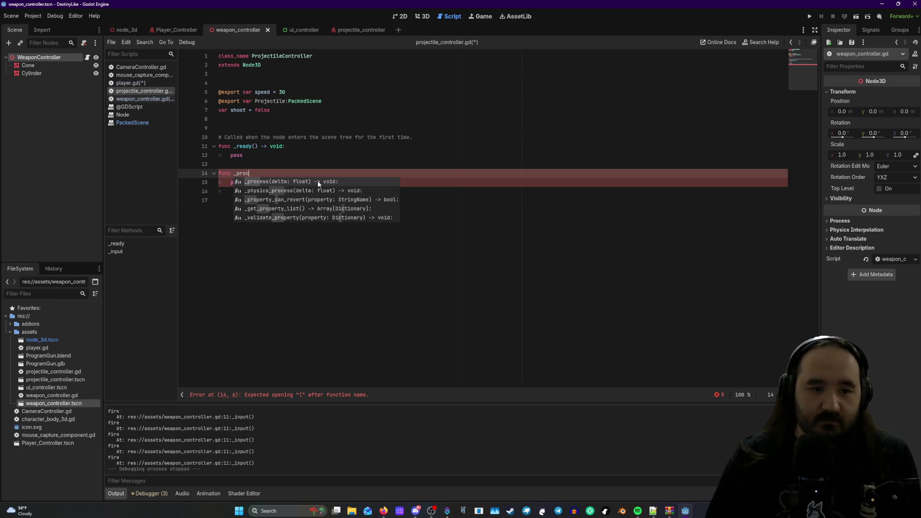
{"action": "key", "text": "Return"}
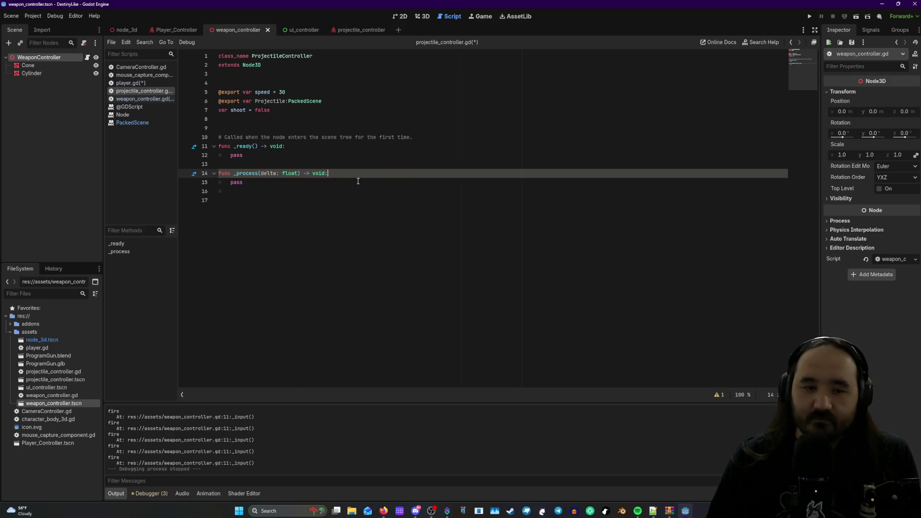
Trim the header to 'func _process(delta):' and replace the pass line with a new indented line
{"action": "left_click", "coordinate": [299, 174], "text": "shift"}
{"action": "left_click_drag", "start_coordinate": [301, 176], "coordinate": [280, 177]}
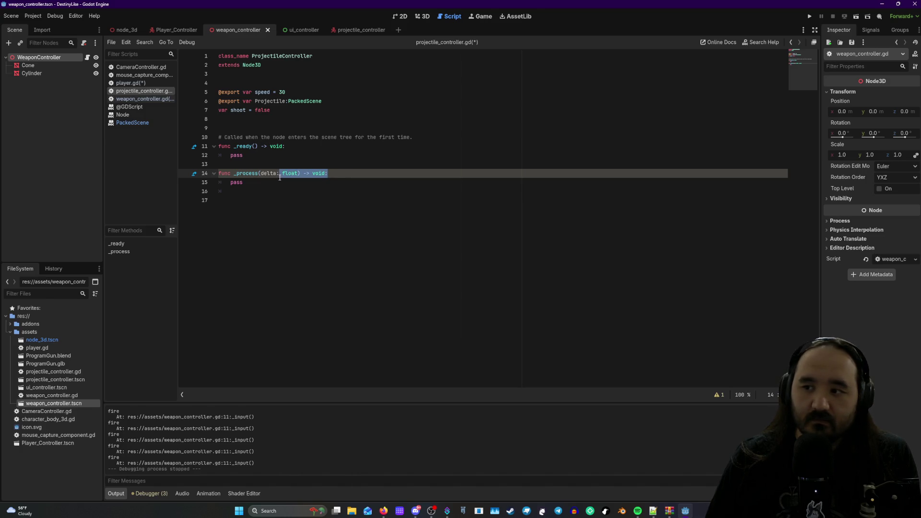
{"action": "key", "text": "BackSpace"}
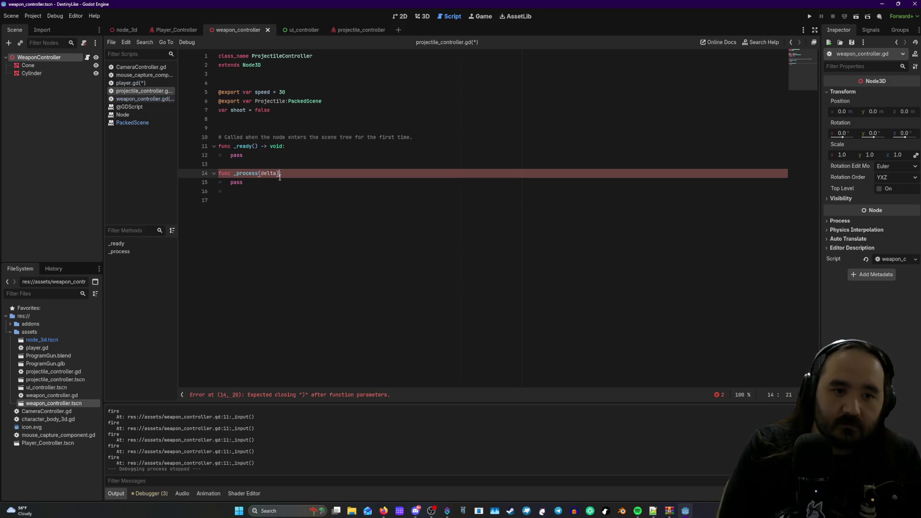
{"action": "type", "text": "):"}
{"action": "left_click", "coordinate": [282, 187]}
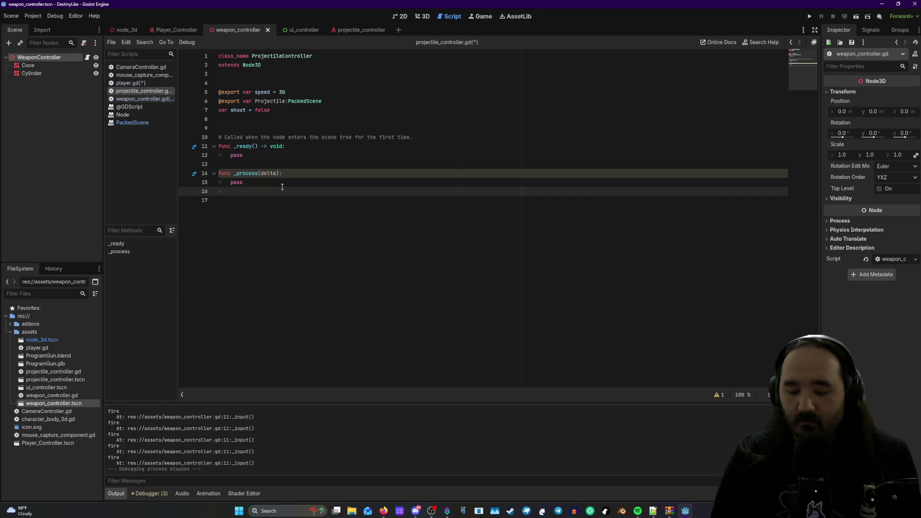
{"action": "key", "text": "BackSpace"}
{"action": "key", "text": "BackSpace"}
{"action": "key", "text": "BackSpace"}
{"action": "key", "text": "BackSpace"}
{"action": "key", "text": "BackSpace"}
{"action": "key", "text": "BackSpace"}
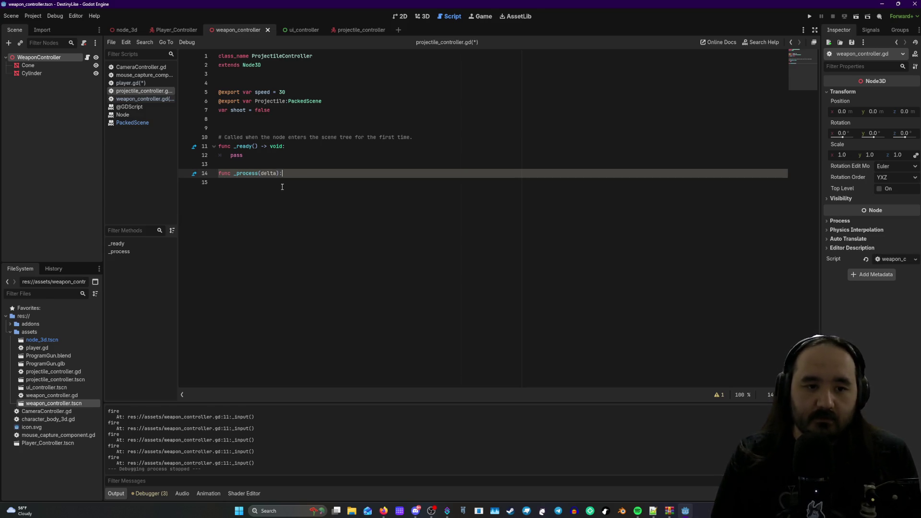
{"action": "key", "text": "Return"}
Write move_and_collide(-transform.basis.z * delta * speed) on line 15 inside _process
{"action": "type", "text": "move_and_c"}
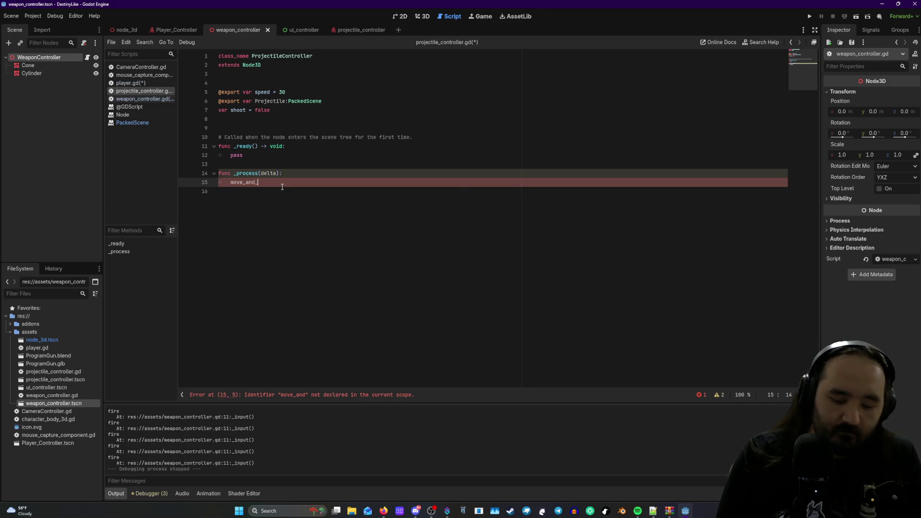
{"action": "type", "text": "ollide"}
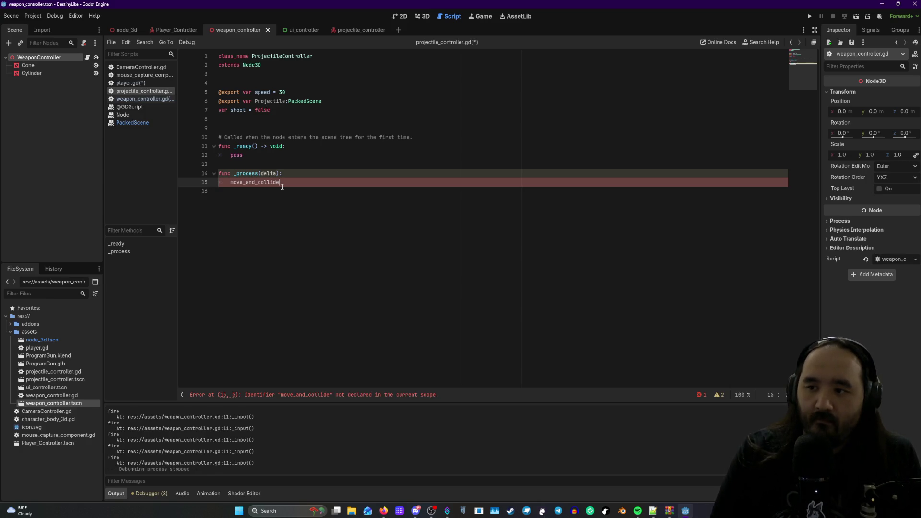
{"action": "key", "text": "BackSpace"}
{"action": "key", "text": "BackSpace"}
{"action": "key", "text": "BackSpace"}
{"action": "key", "text": "BackSpace"}
{"action": "key", "text": "BackSpace"}
{"action": "key", "text": "BackSpace"}
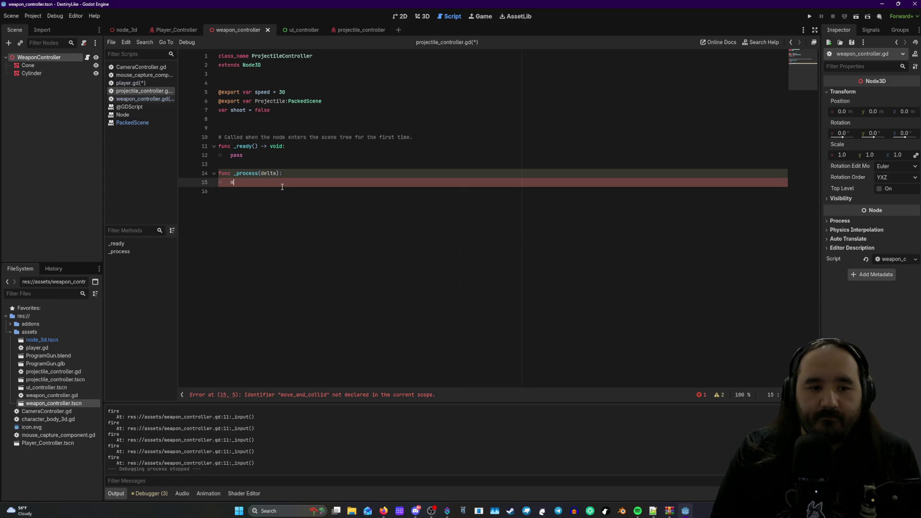
{"action": "type", "text": "coll"}
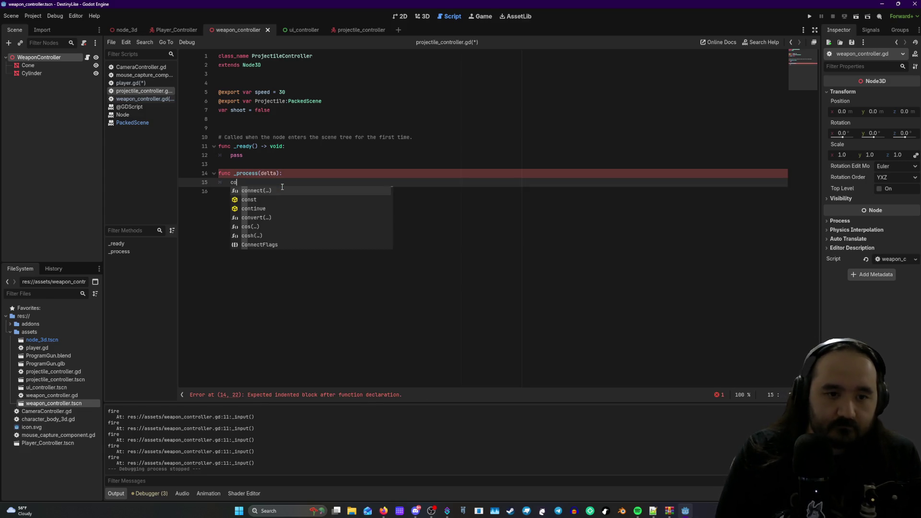
{"action": "key", "text": "BackSpace"}
{"action": "key", "text": "BackSpace"}
{"action": "key", "text": "BackSpace"}
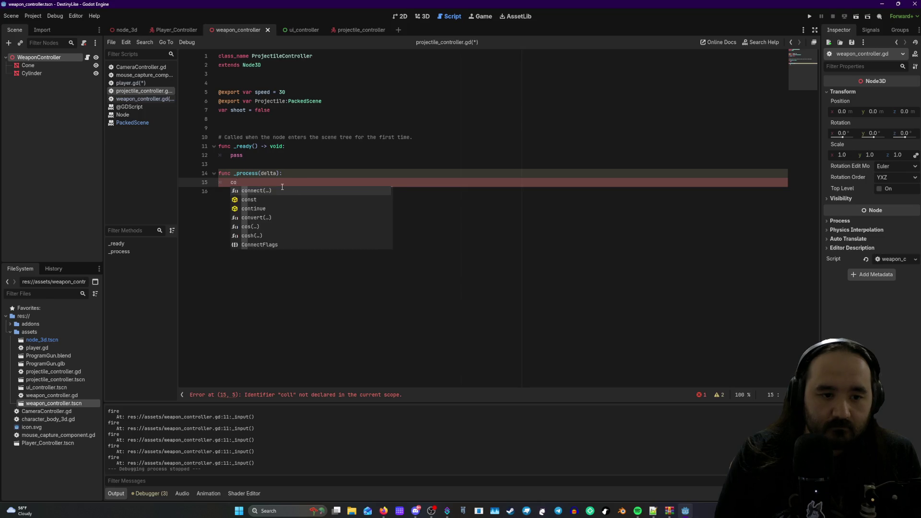
{"action": "type", "text": "move"}
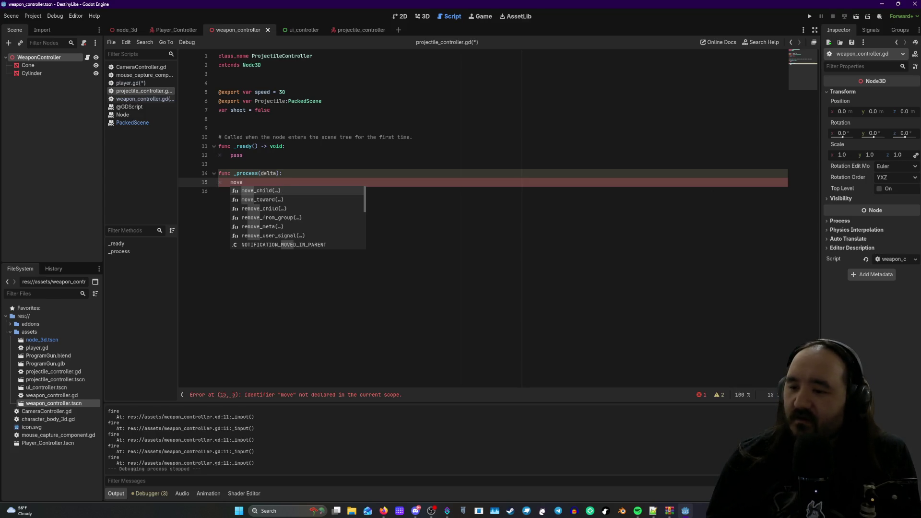
{"action": "key", "text": "alt+Tab"}
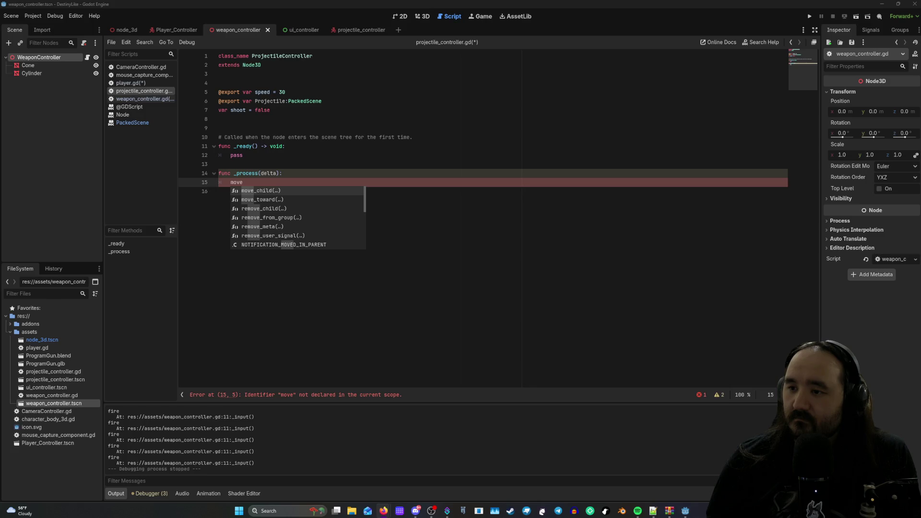
{"action": "left_click", "coordinate": [263, 183]}
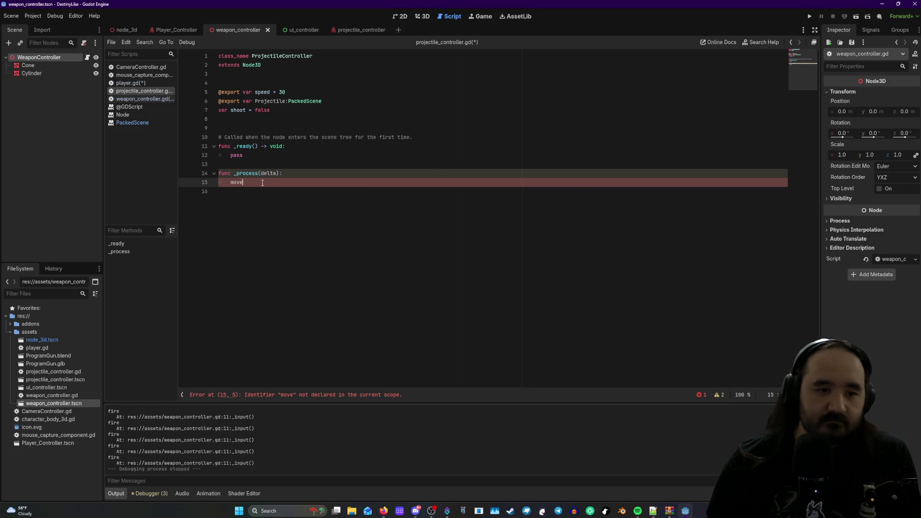
{"action": "type", "text": "_and"}
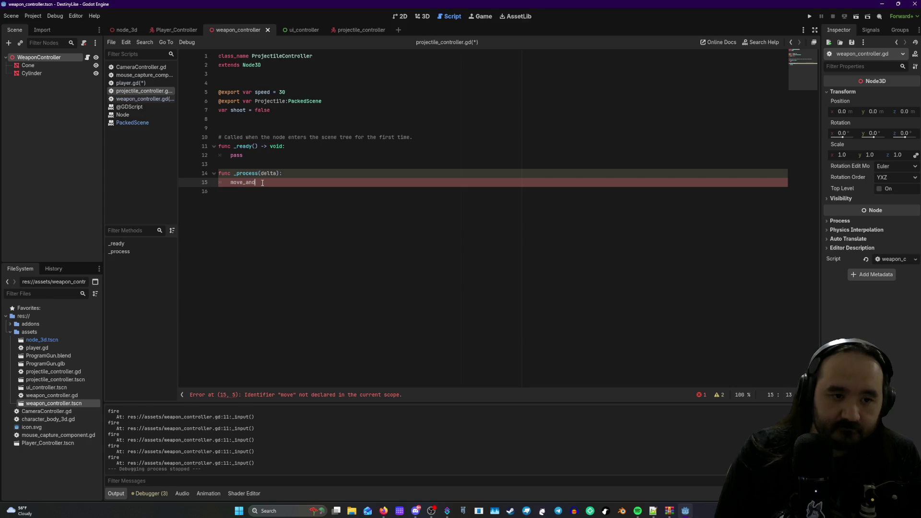
{"action": "type", "text": "_collide"}
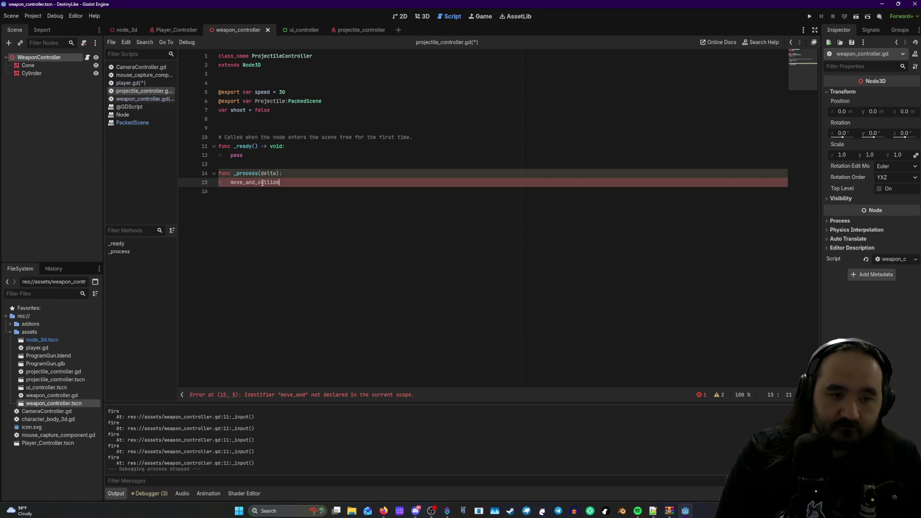
{"action": "type", "text": "("}
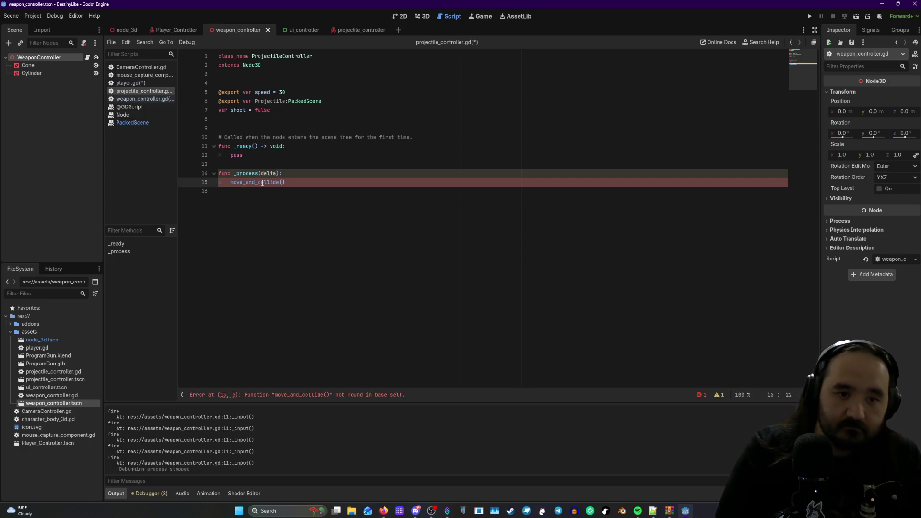
{"action": "type", "text": "-"}
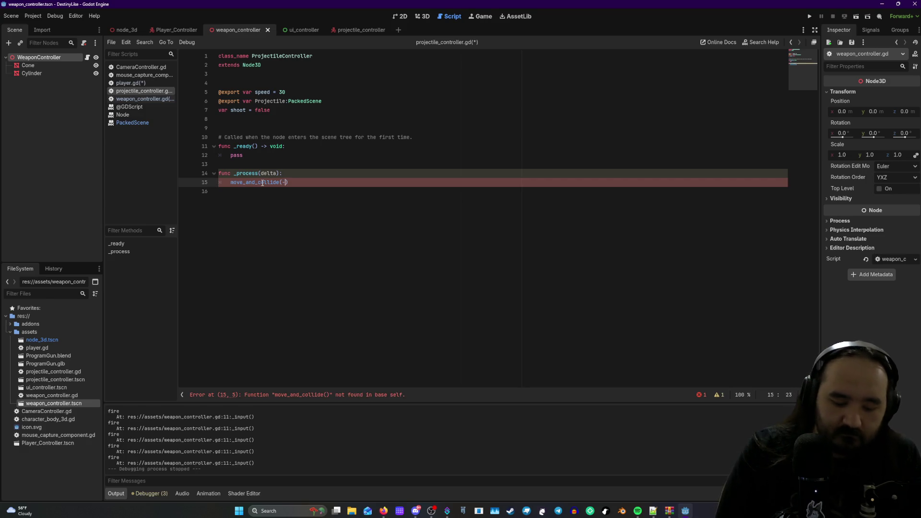
{"action": "type", "text": "transform"}
{"action": "key", "text": "BackSpace"}
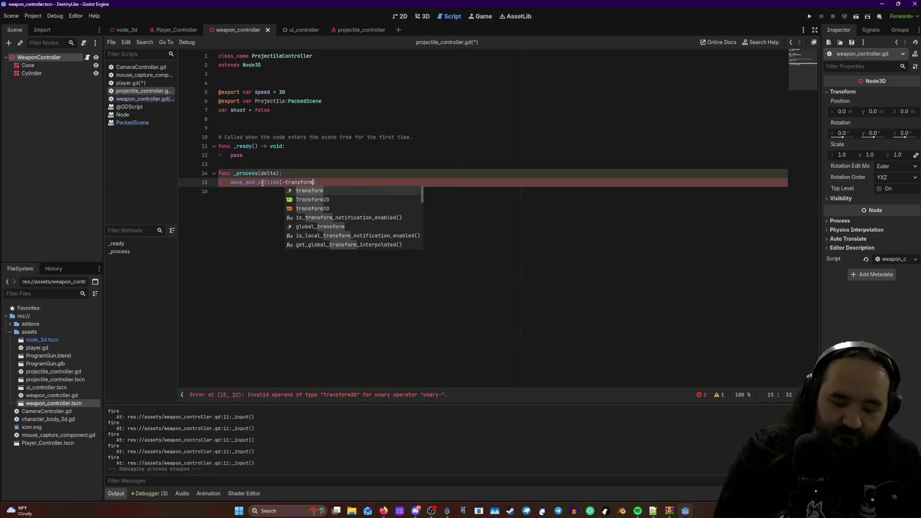
{"action": "type", "text": ".ba"}
{"action": "key", "text": "Return"}
{"action": "type", "text": ".z"}
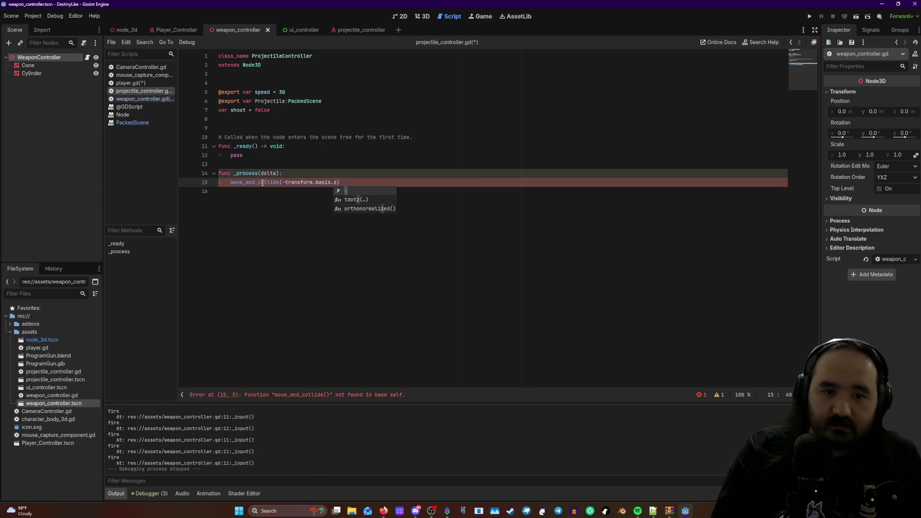
{"action": "type", "text": " * del"}
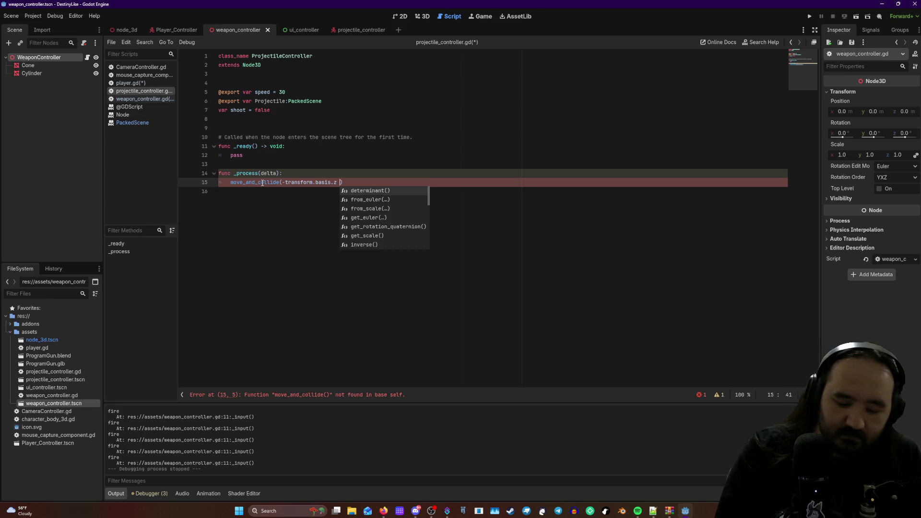
{"action": "type", "text": "ta"}
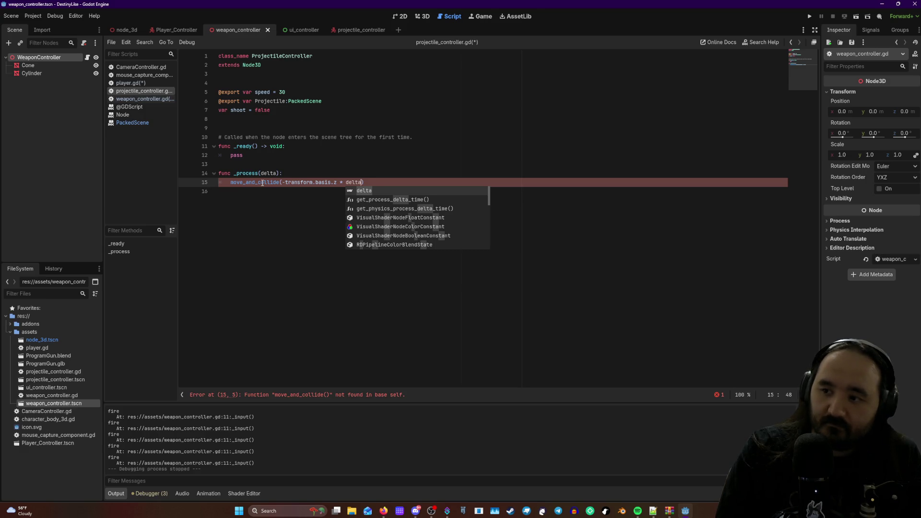
{"action": "type", "text": " * speed)"}
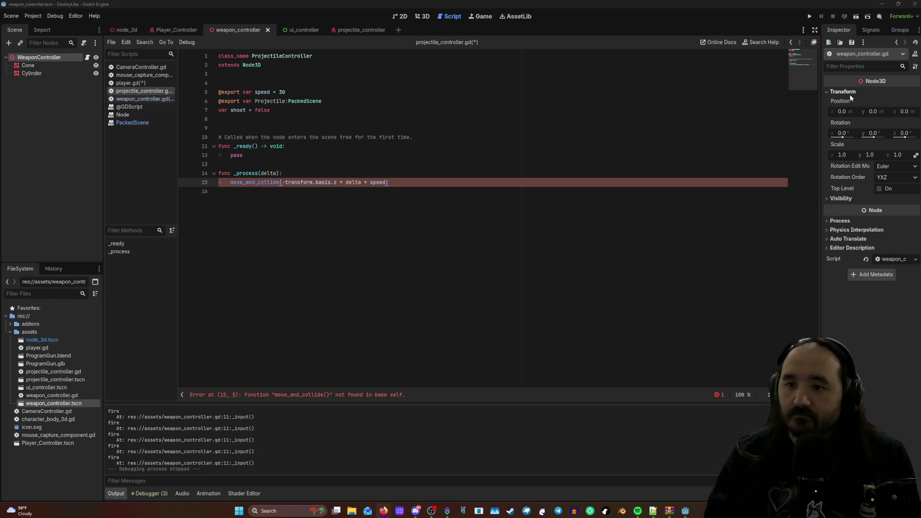
{"action": "left_click", "coordinate": [871, 30]}
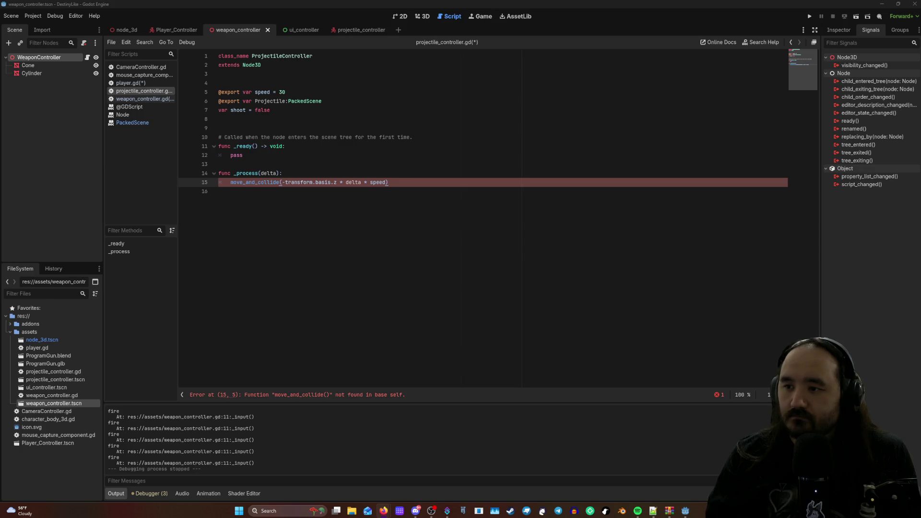
Add a new line after the move_and_collide call on line 15
{"action": "left_click", "coordinate": [396, 181]}
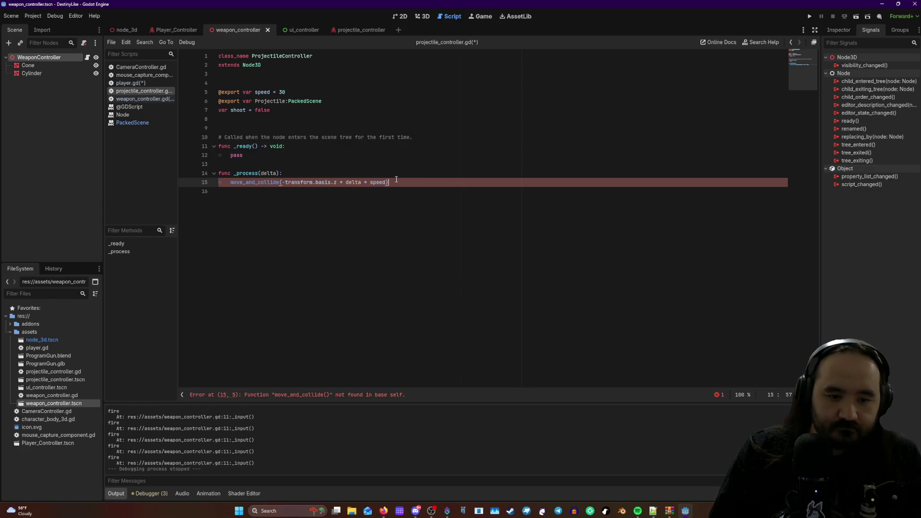
{"action": "key", "text": "Return"}
Replace the stray 'speed' on line 16 with pass
{"action": "type", "text": "speed"}
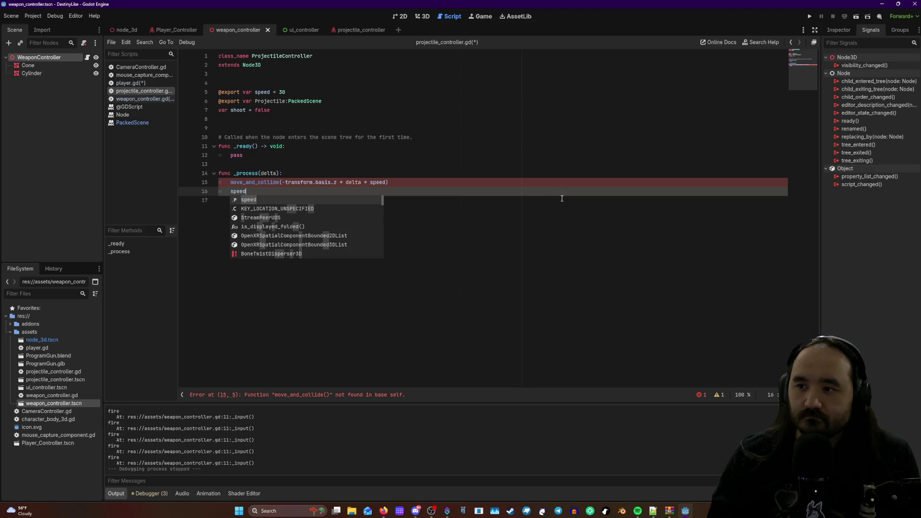
{"action": "left_click", "coordinate": [470, 211]}
{"action": "left_click_drag", "start_coordinate": [246, 192], "coordinate": [232, 195]}
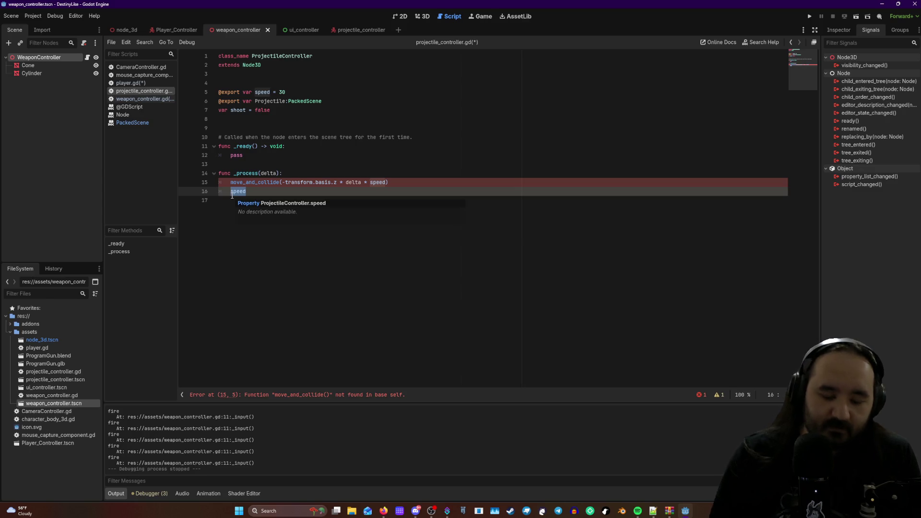
{"action": "type", "text": "pass"}
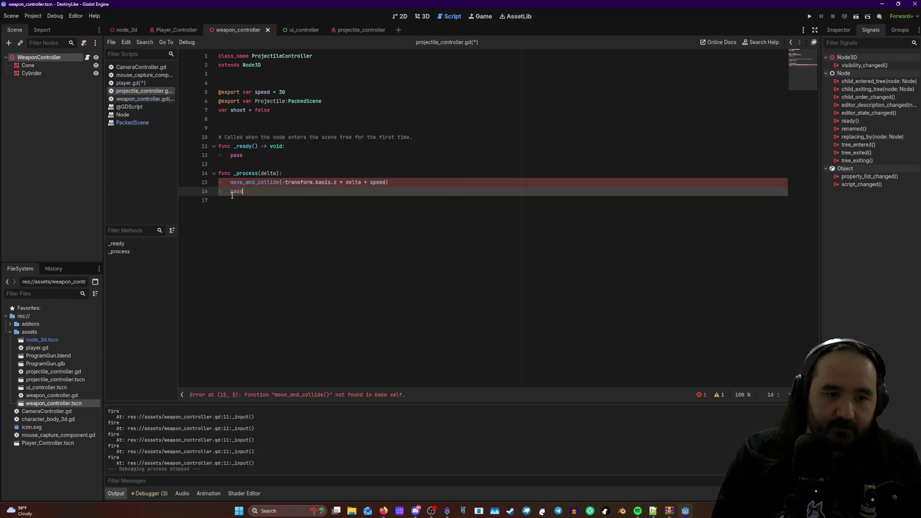
{"action": "left_click", "coordinate": [409, 185]}
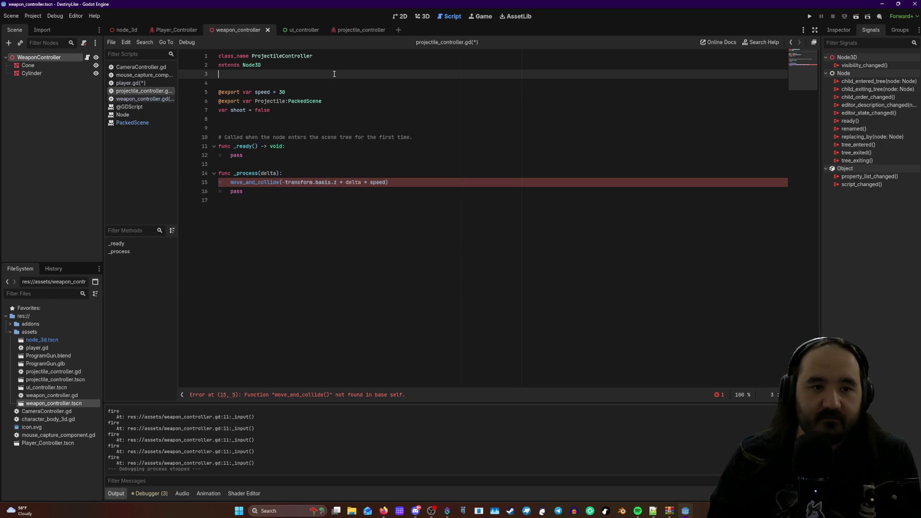
{"action": "left_click", "coordinate": [310, 72]}
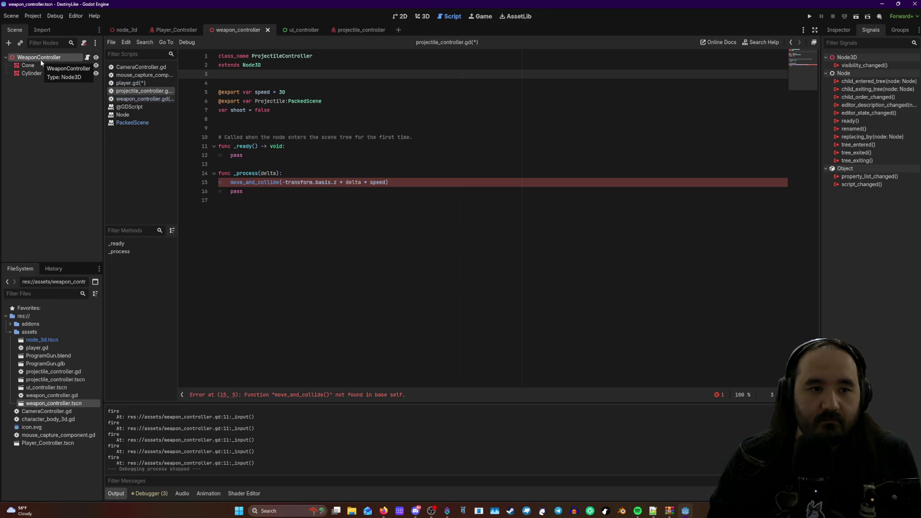
Glance at weapon_controller.gd, then delete the move_and_collide line from projectile_controller.gd
{"action": "left_click", "coordinate": [142, 99]}
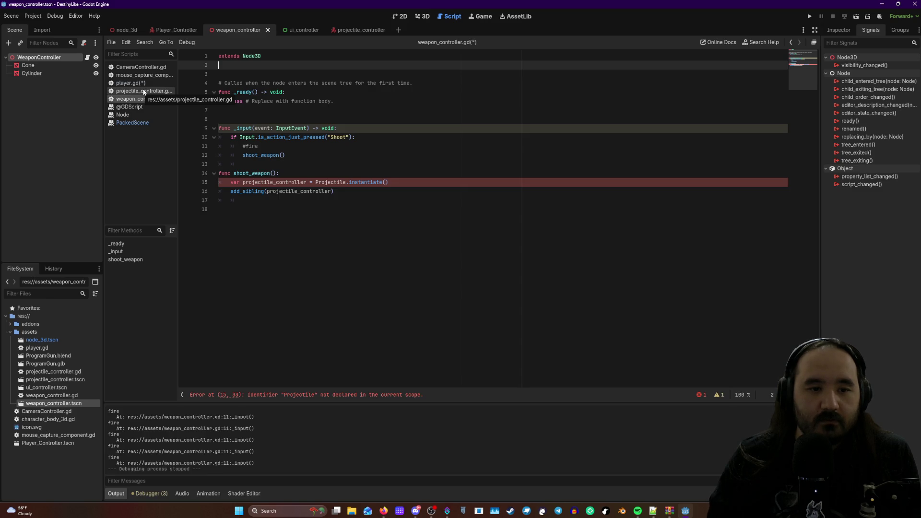
{"action": "left_click", "coordinate": [143, 91]}
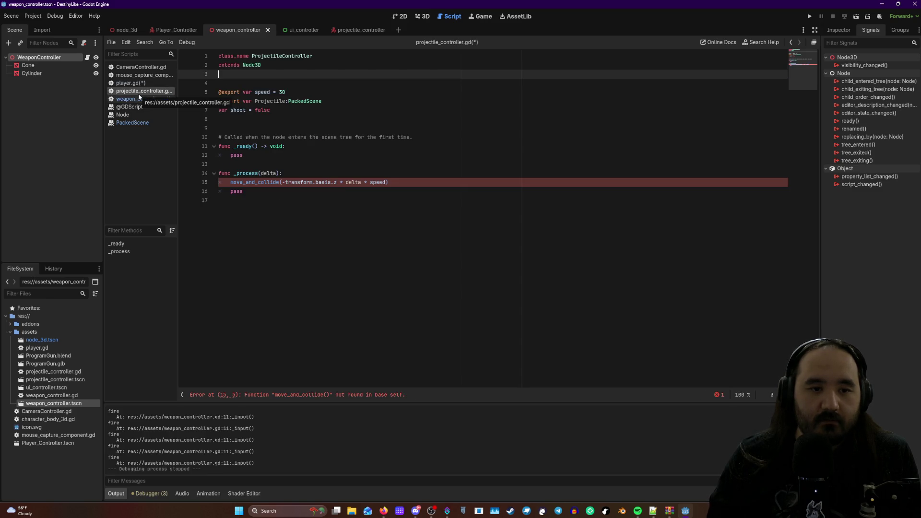
{"action": "left_click_drag", "start_coordinate": [242, 175], "coordinate": [284, 174]}
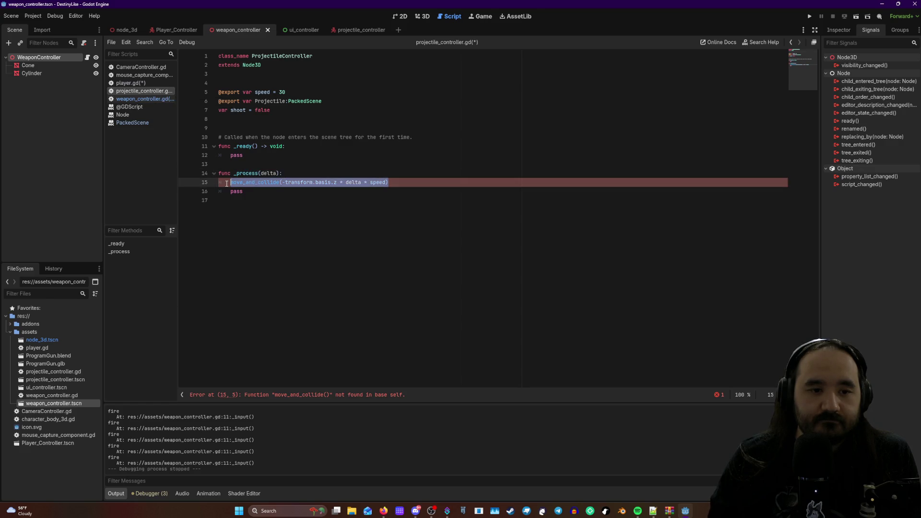
{"action": "key", "text": "Delete"}
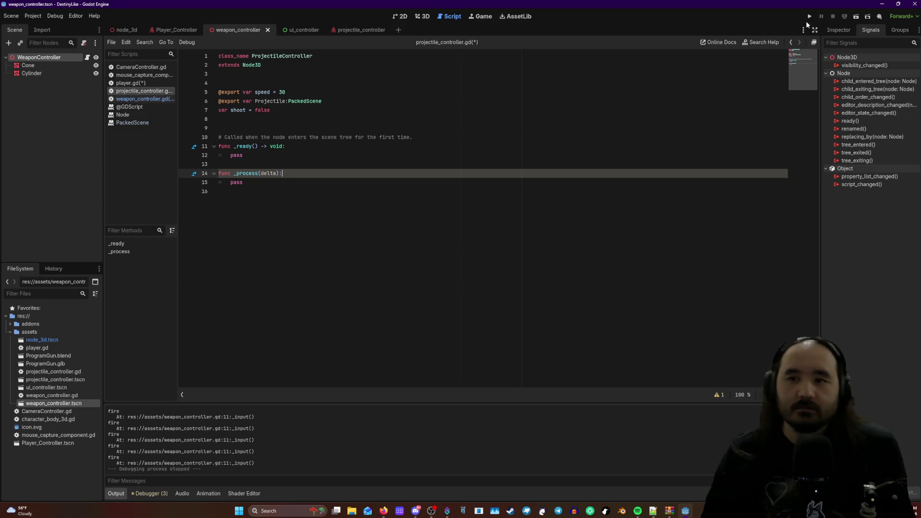
Run the game with F6 and inspect the failing instantiate call on line 15 of weapon_controller.gd
{"action": "key", "text": "F6"}
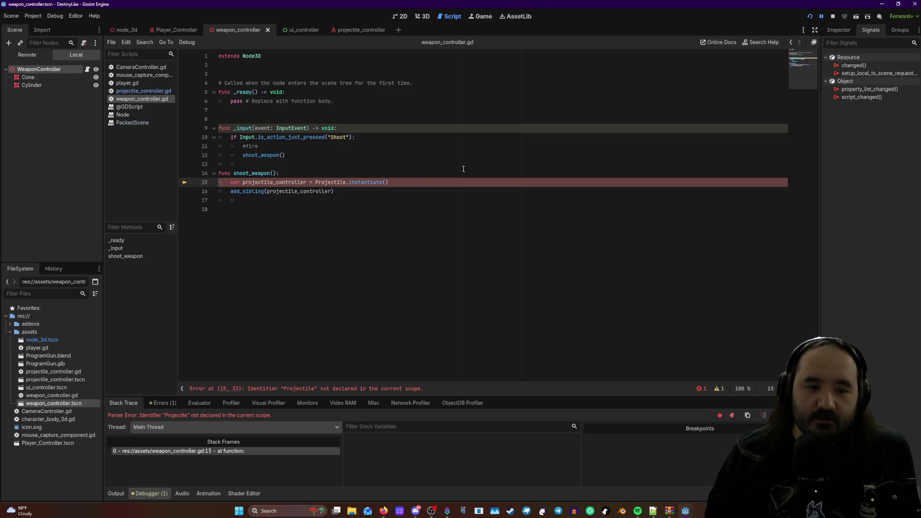
{"action": "left_click", "coordinate": [390, 186]}
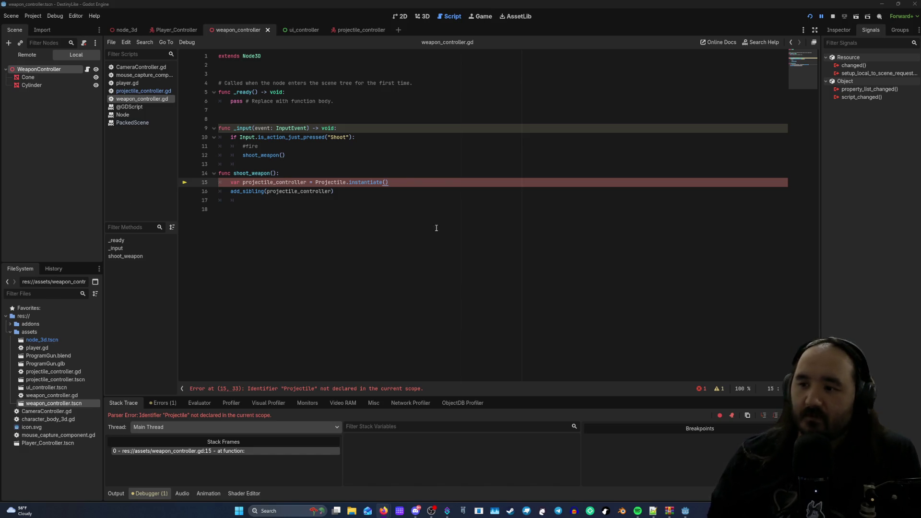
{"action": "left_click", "coordinate": [359, 31]}
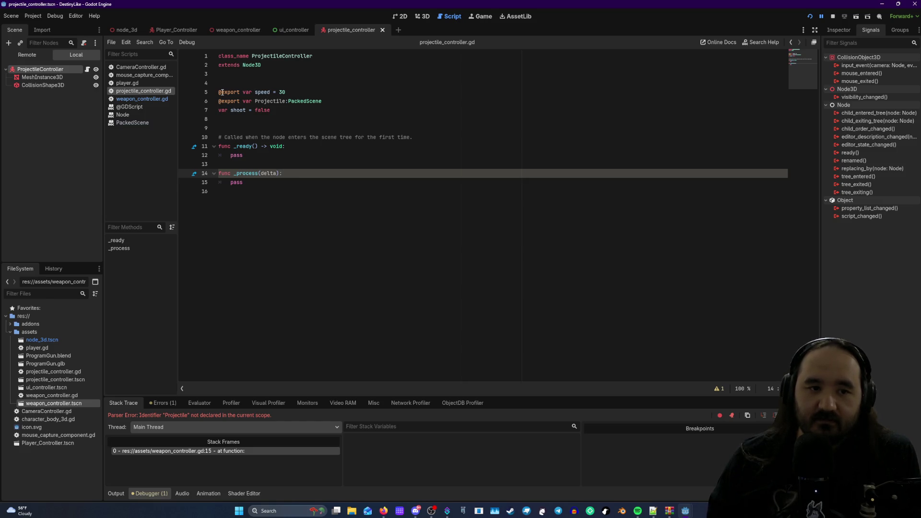
Review the exported Projectile on line 6 and the projectile sphere, comparing both scripts across 3D and Script views
{"action": "left_click", "coordinate": [337, 102]}
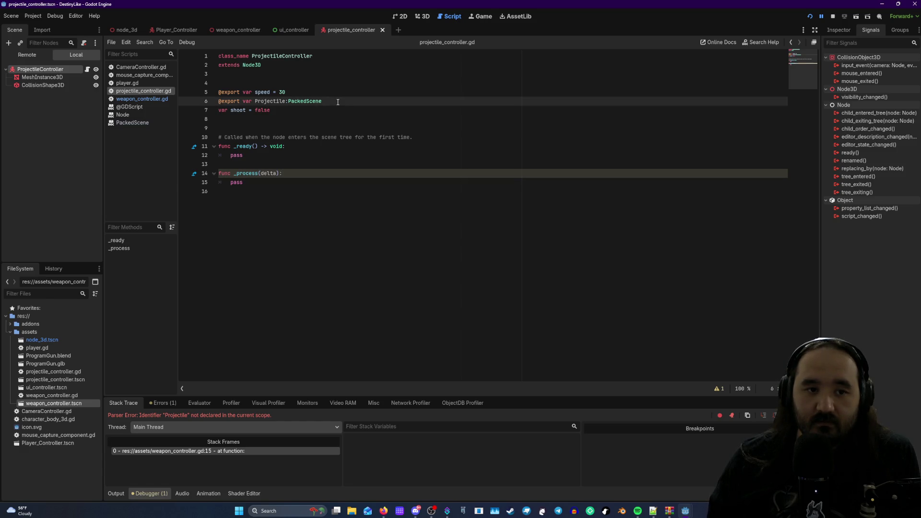
{"action": "mouse_move", "coordinate": [311, 104]}
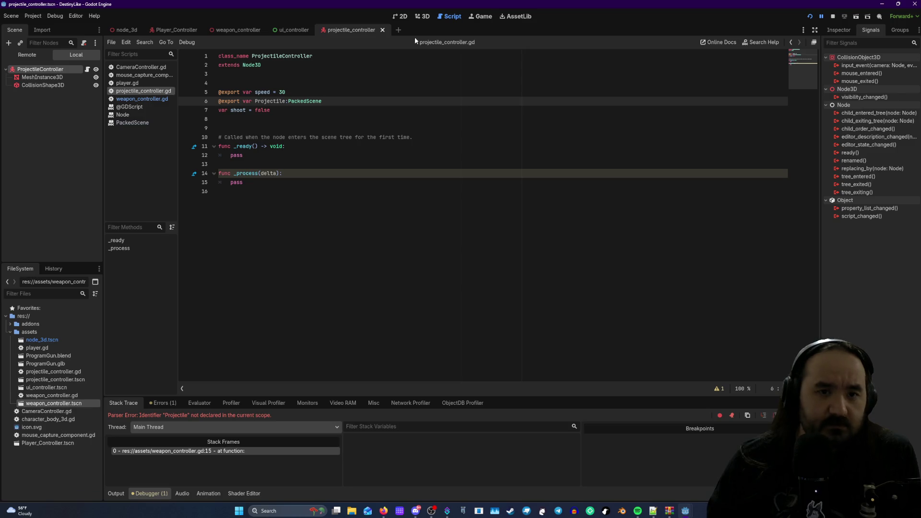
{"action": "left_click", "coordinate": [430, 16]}
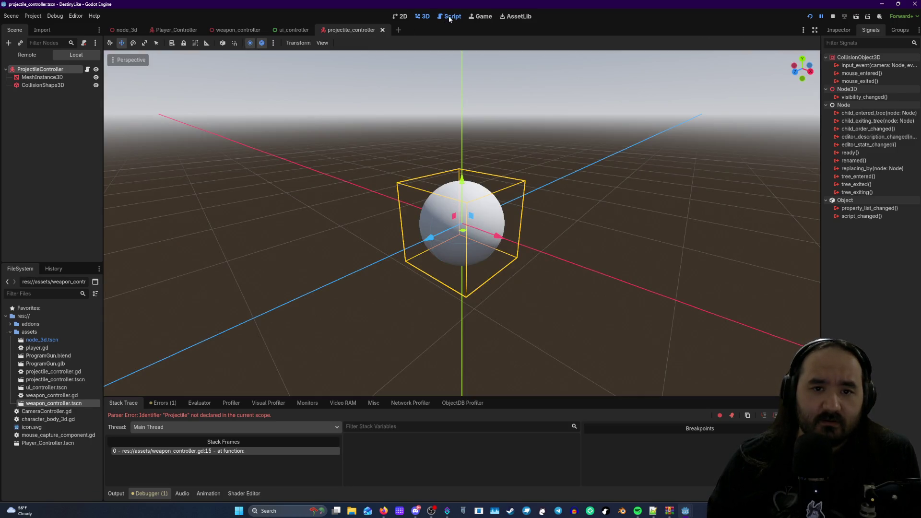
{"action": "left_click", "coordinate": [450, 16]}
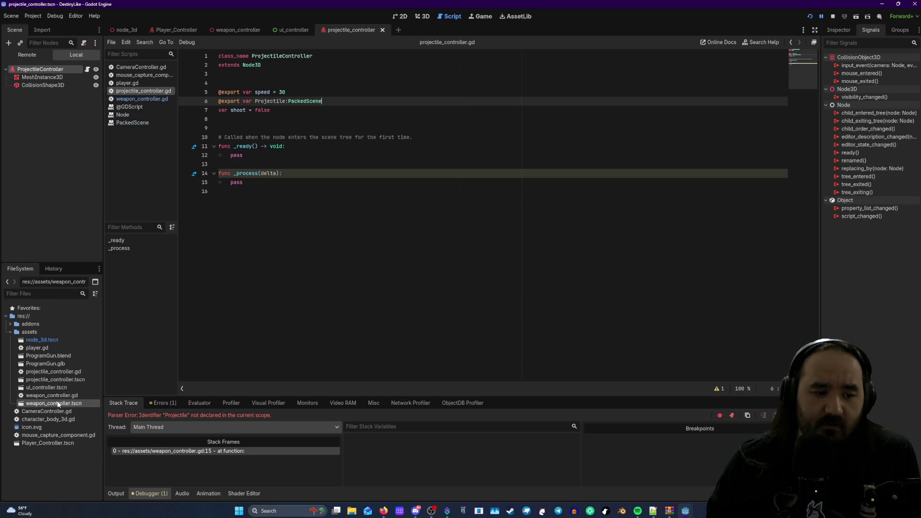
{"action": "left_click", "coordinate": [144, 99]}
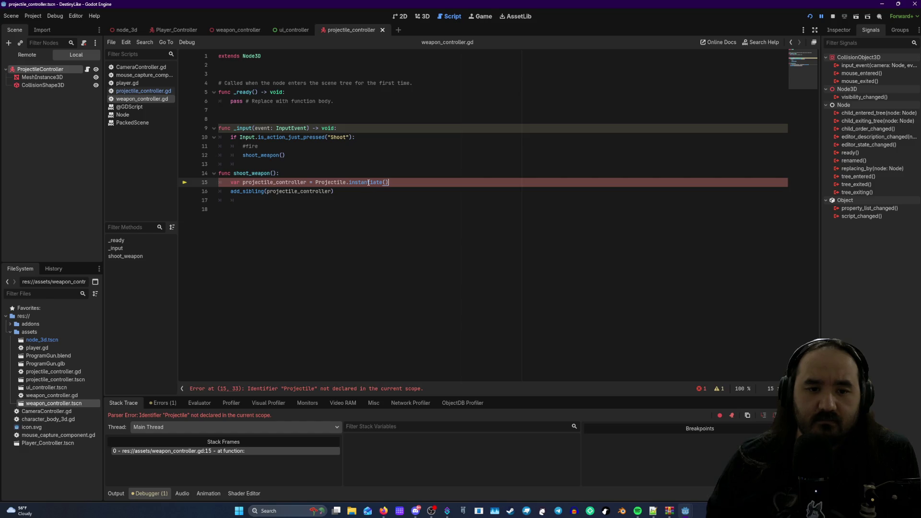
{"action": "left_click", "coordinate": [144, 90]}
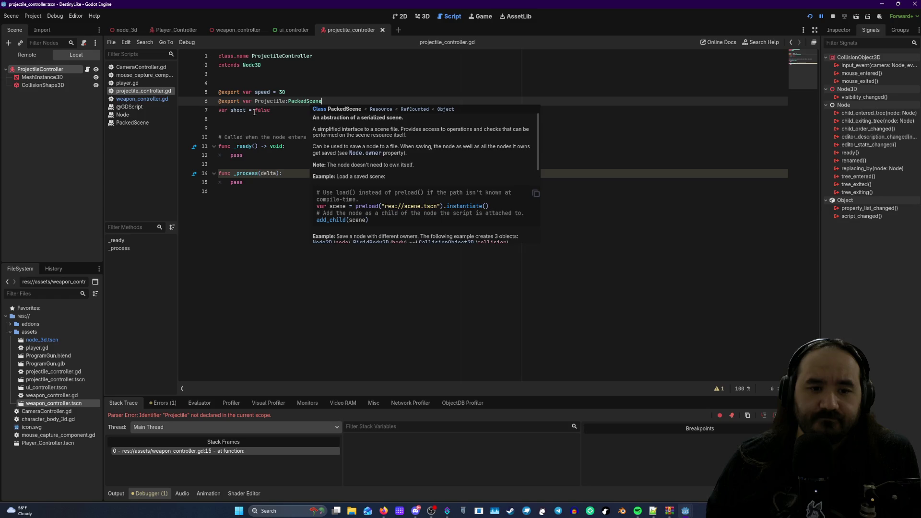
{"action": "left_click", "coordinate": [157, 101]}
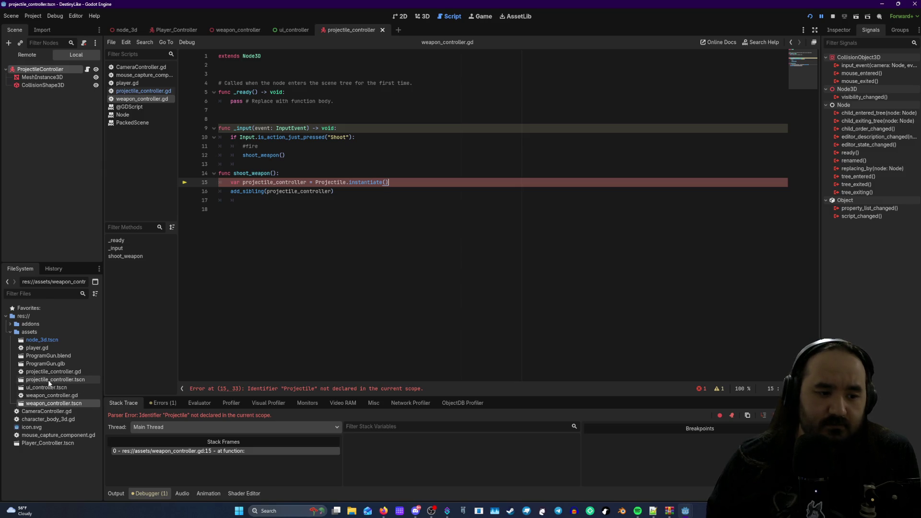
{"action": "left_click", "coordinate": [420, 16]}
{"action": "left_click", "coordinate": [235, 30]}
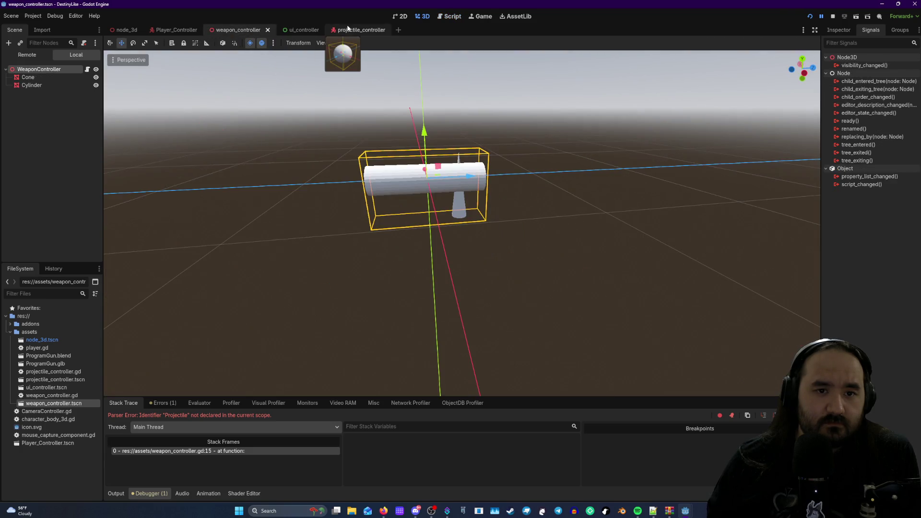
{"action": "left_click", "coordinate": [355, 30]}
{"action": "left_click", "coordinate": [450, 16]}
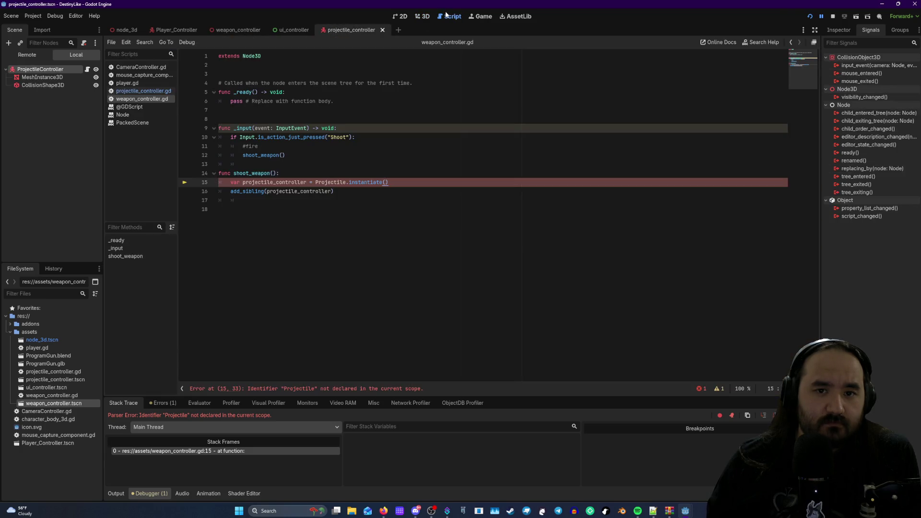
Change line 15 to call projectile_controller.instantiate() via autocomplete
{"action": "left_click", "coordinate": [347, 182]}
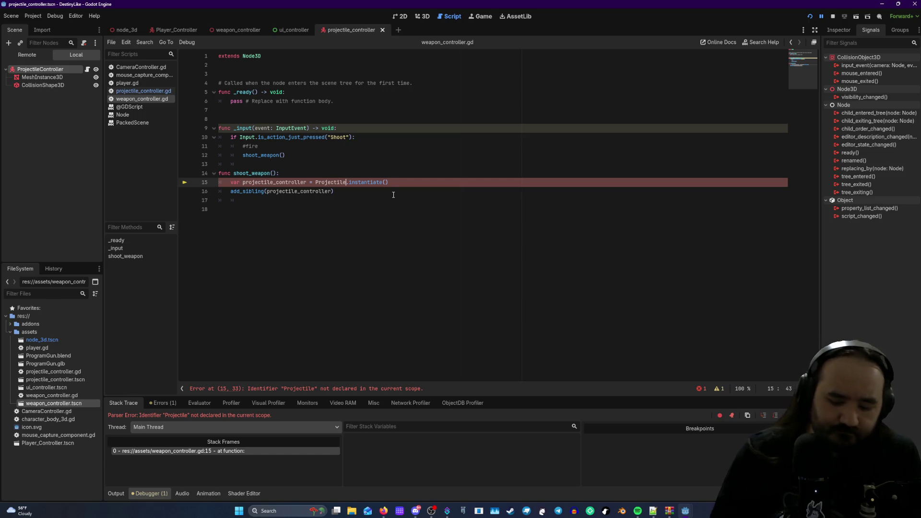
{"action": "type", "text": "C"}
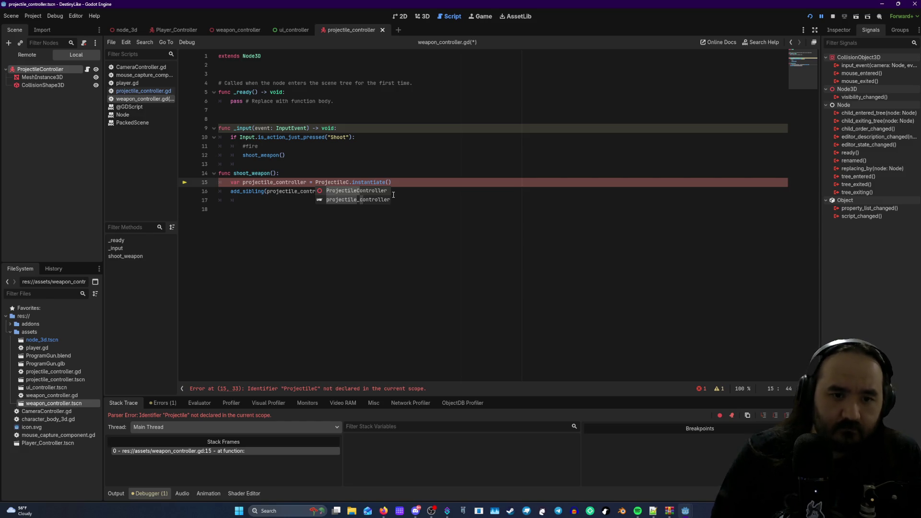
{"action": "left_click", "coordinate": [360, 200]}
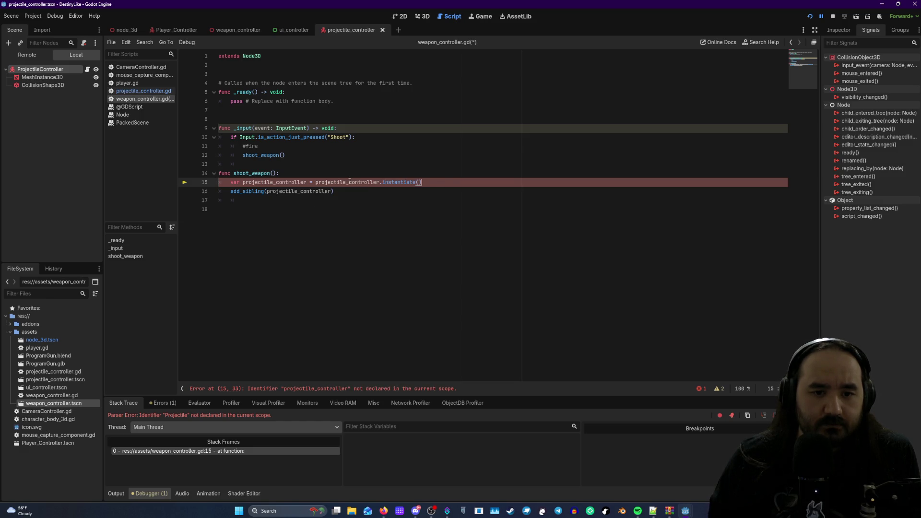
{"action": "left_click", "coordinate": [349, 194]}
{"action": "key", "text": "Up"}
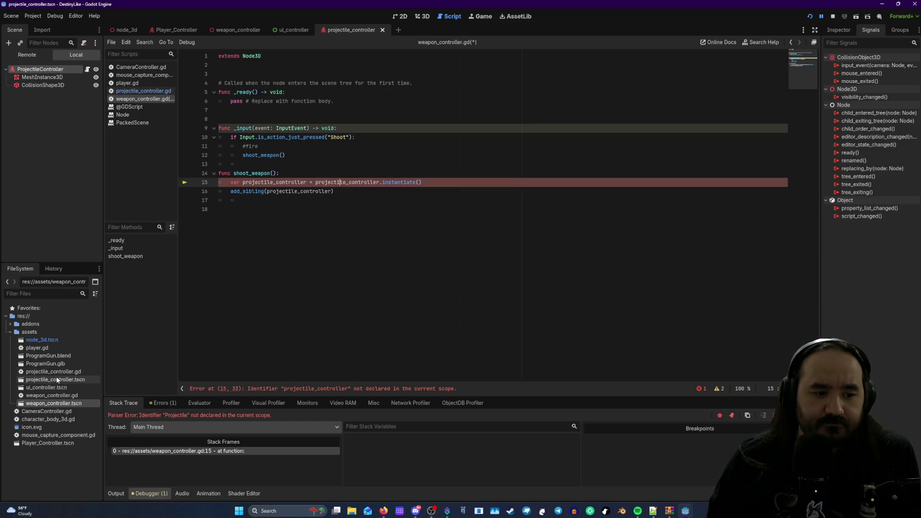
Flip between projectile_controller.gd and weapon_controller.gd to compare them
{"action": "left_click", "coordinate": [130, 92]}
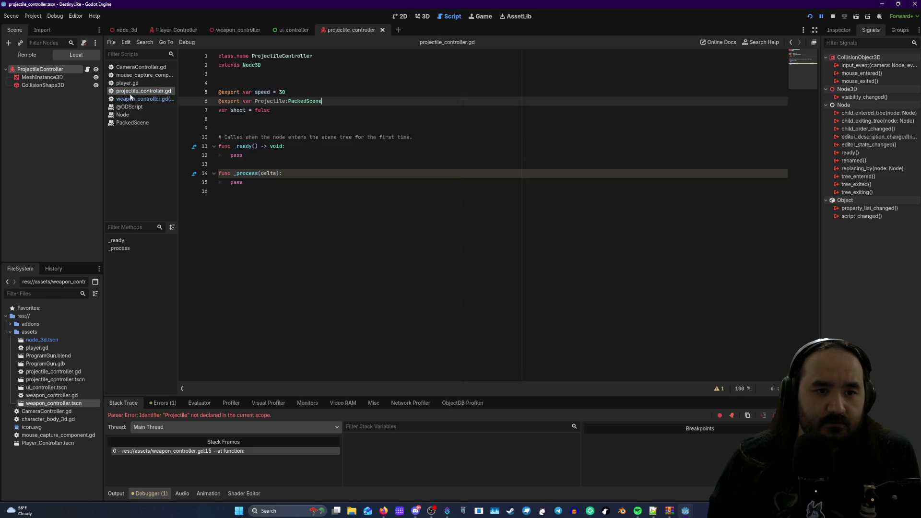
{"action": "left_click", "coordinate": [146, 102]}
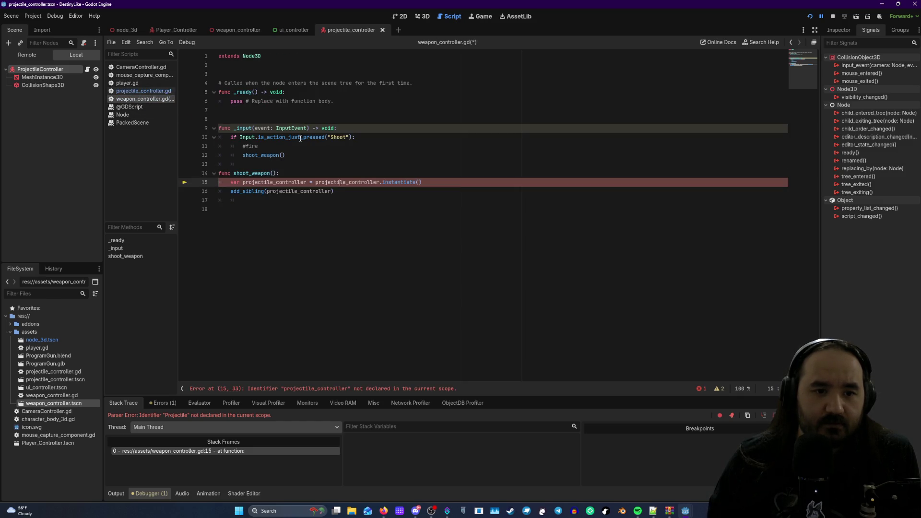
{"action": "left_click", "coordinate": [144, 92]}
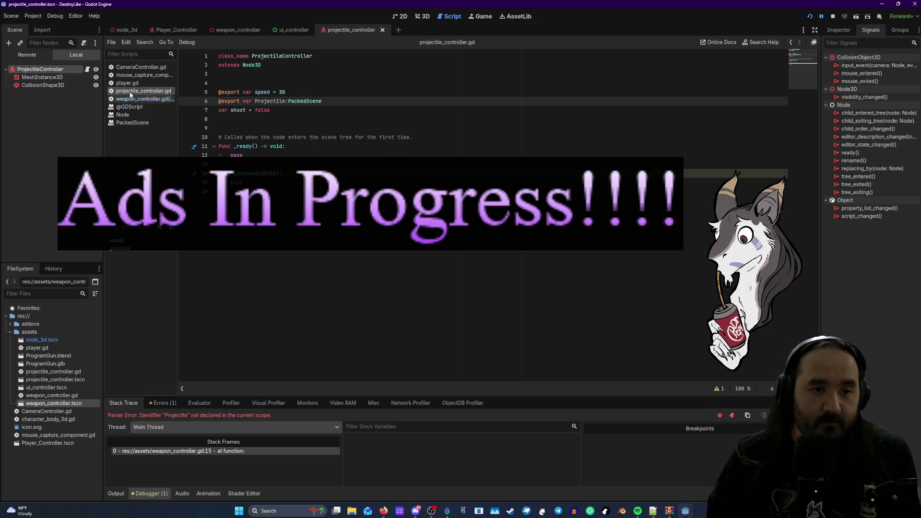
{"action": "left_click", "coordinate": [144, 99]}
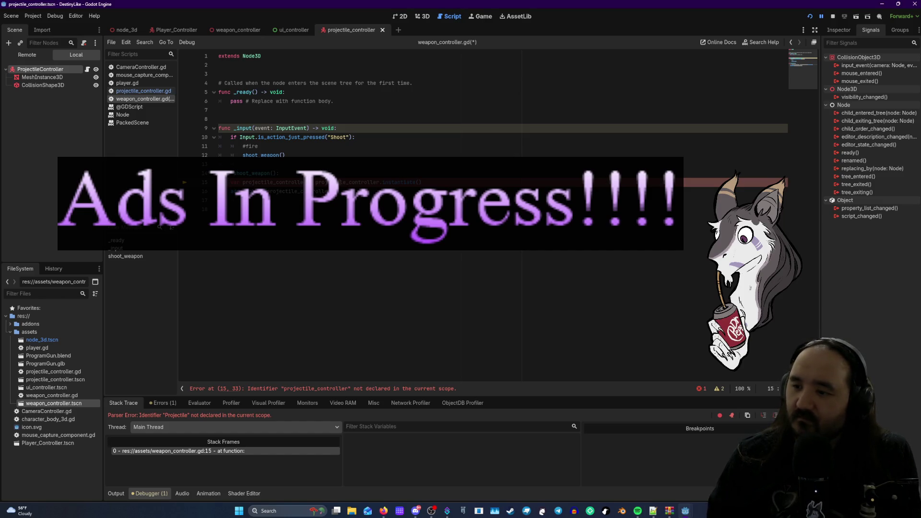
Switch from Godot to Firefox, leaving weapon_controller.gd open with its unsaved undeclared-identifier error
{"action": "key", "text": "alt+Tab"}
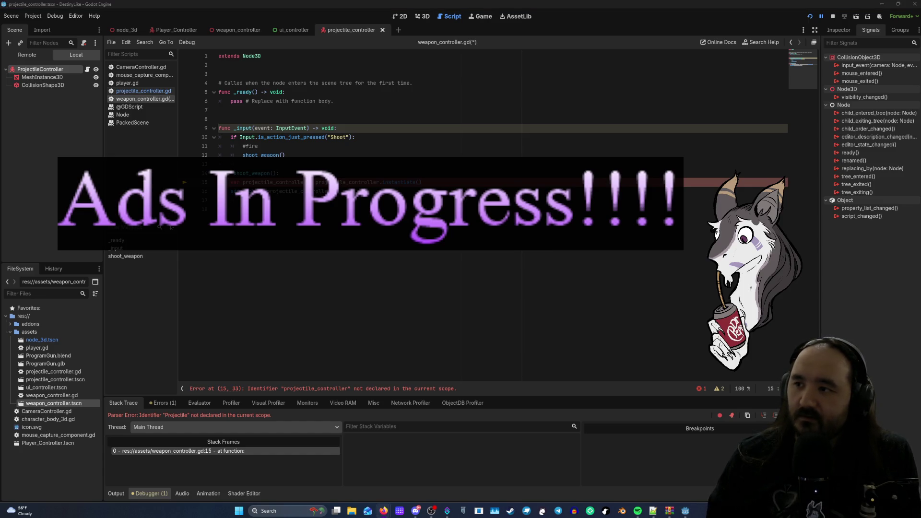
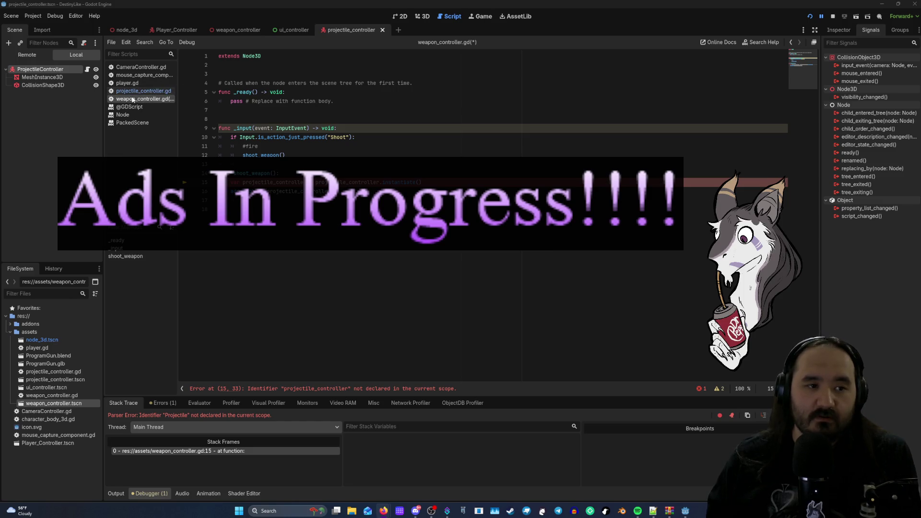
Open projectile_controller.gd, with its speed = 30, Projectile export and shoot flag
{"action": "left_click", "coordinate": [146, 91]}
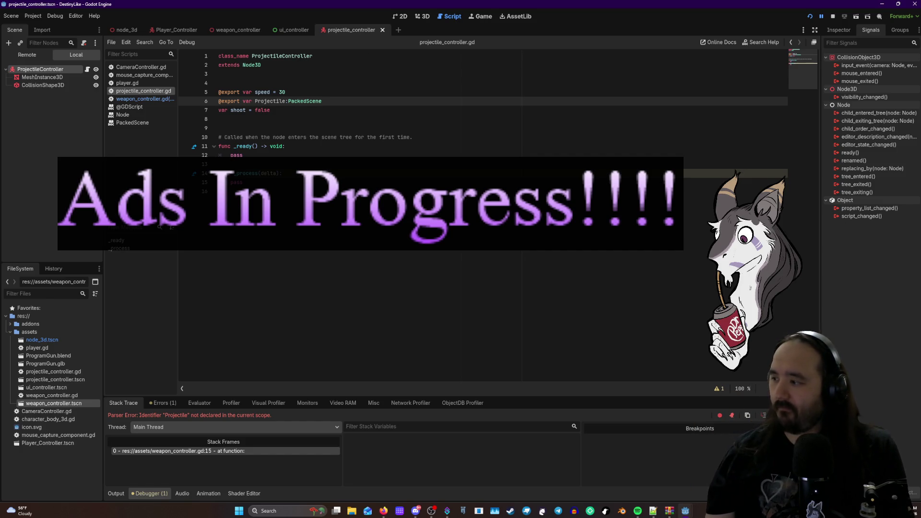
{"action": "key", "text": "alt+Tab"}
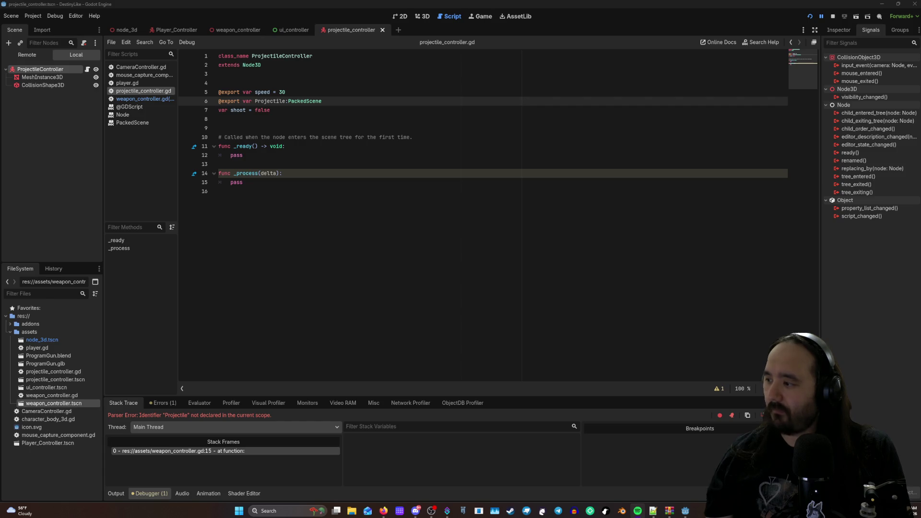
Delete the speed, Projectile and shoot variables on lines 5–7 and write const speed = 300
{"action": "key", "text": "alt+Tab"}
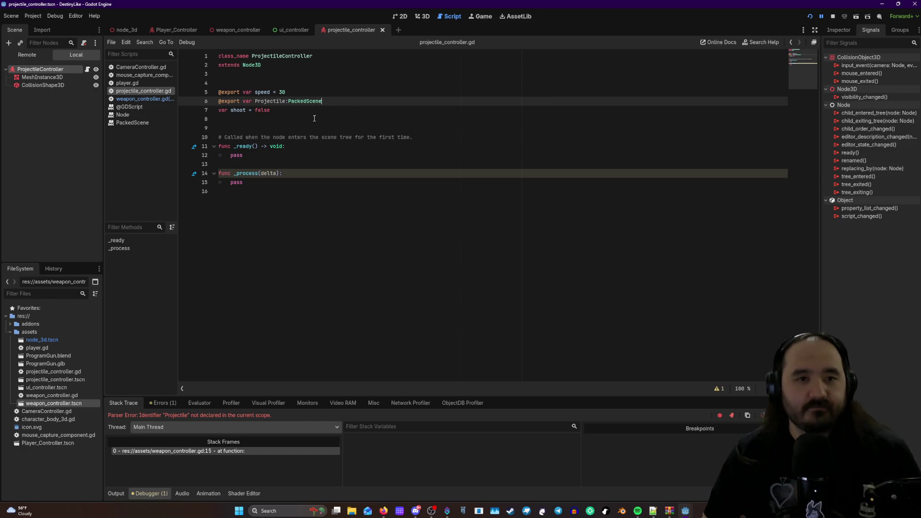
{"action": "mouse_move", "coordinate": [272, 110]}
{"action": "left_mouse_down"}
{"action": "mouse_move", "coordinate": [244, 93]}
{"action": "mouse_move", "coordinate": [218, 95]}
{"action": "left_mouse_up"}
{"action": "key", "text": "ctrl+x"}
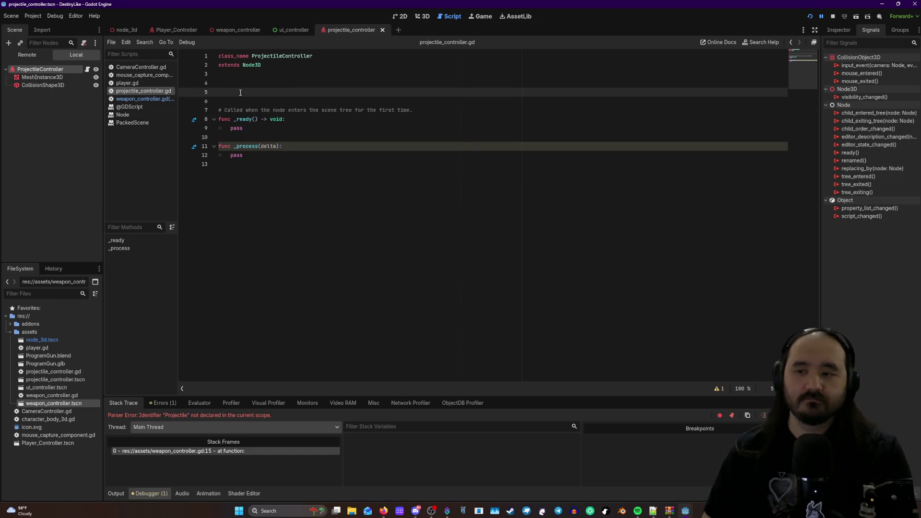
{"action": "type", "text": "var"}
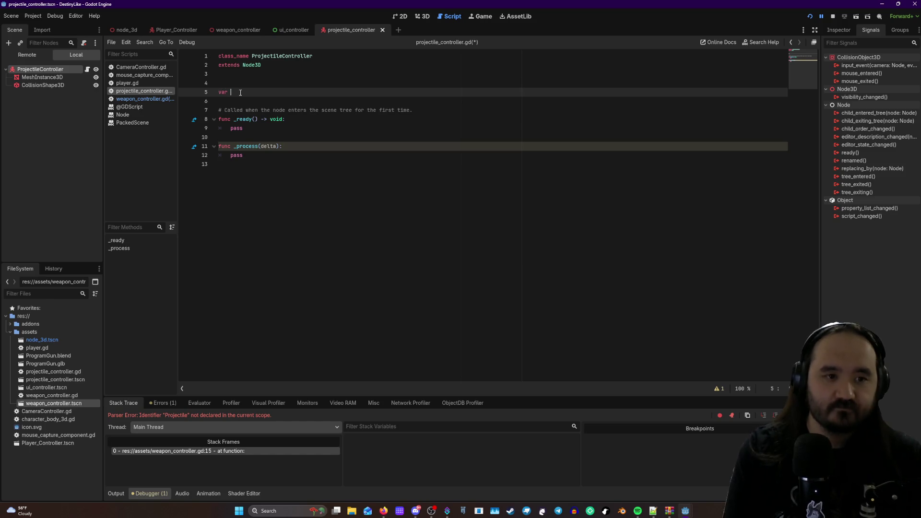
{"action": "key", "text": "BackSpace"}
{"action": "key", "text": "BackSpace"}
{"action": "key", "text": "BackSpace"}
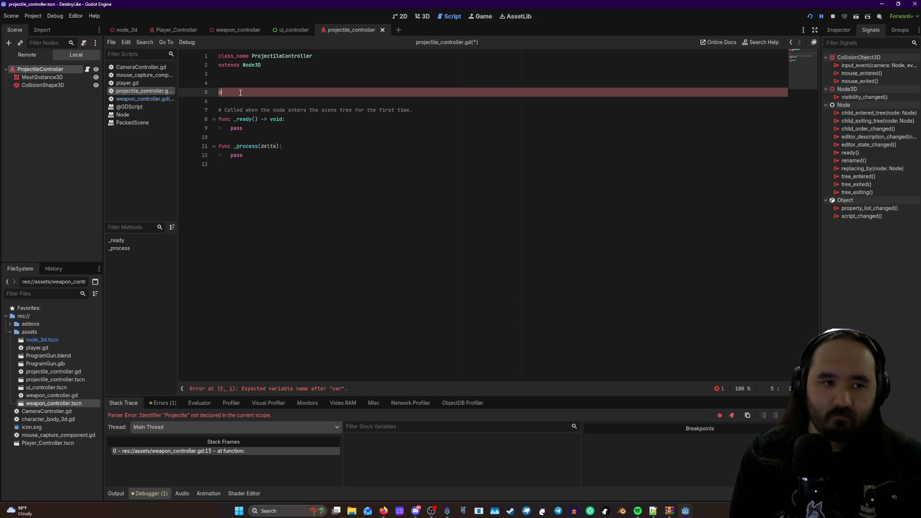
{"action": "type", "text": "constant"}
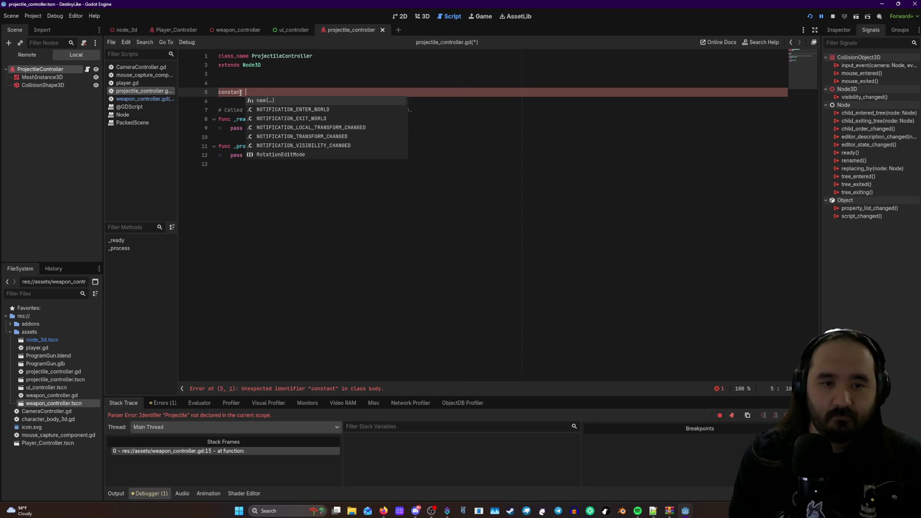
{"action": "key", "text": "BackSpace"}
{"action": "key", "text": "BackSpace"}
{"action": "key", "text": "BackSpace"}
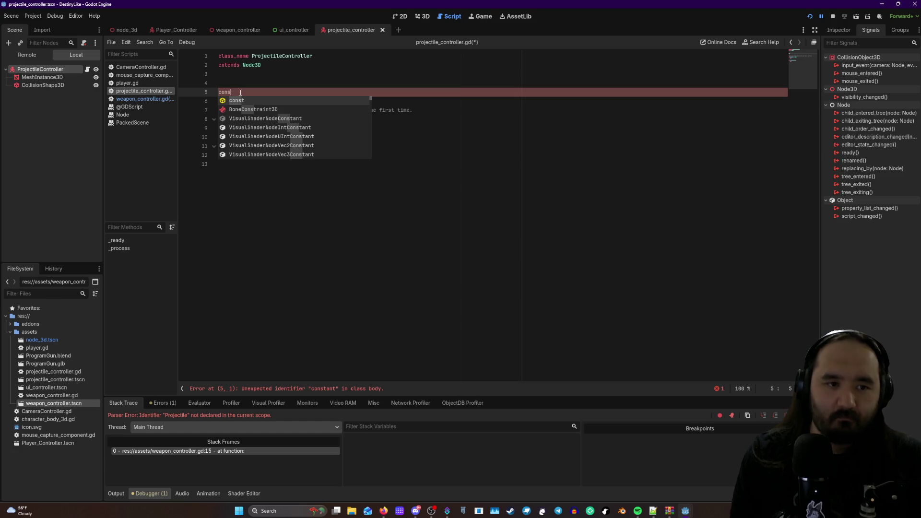
{"action": "type", "text": "speed = "}
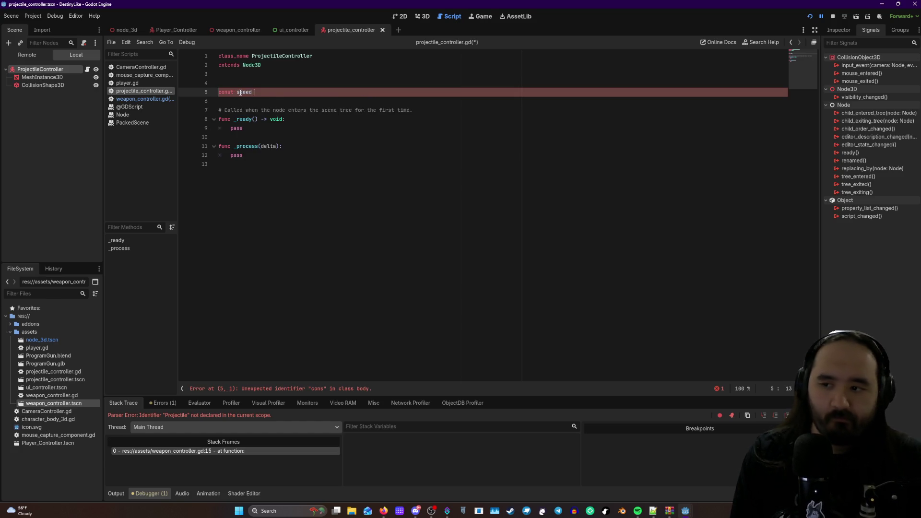
{"action": "type", "text": "300"}
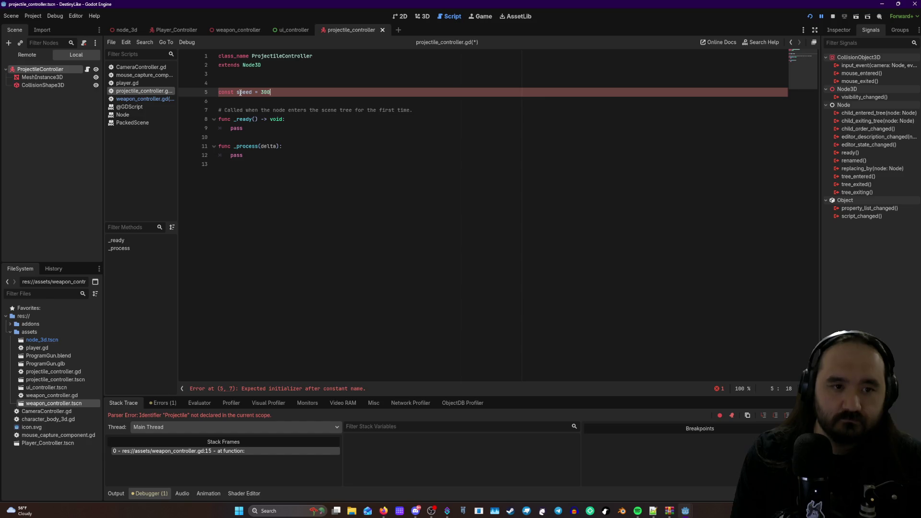
{"action": "left_click", "coordinate": [259, 102]}
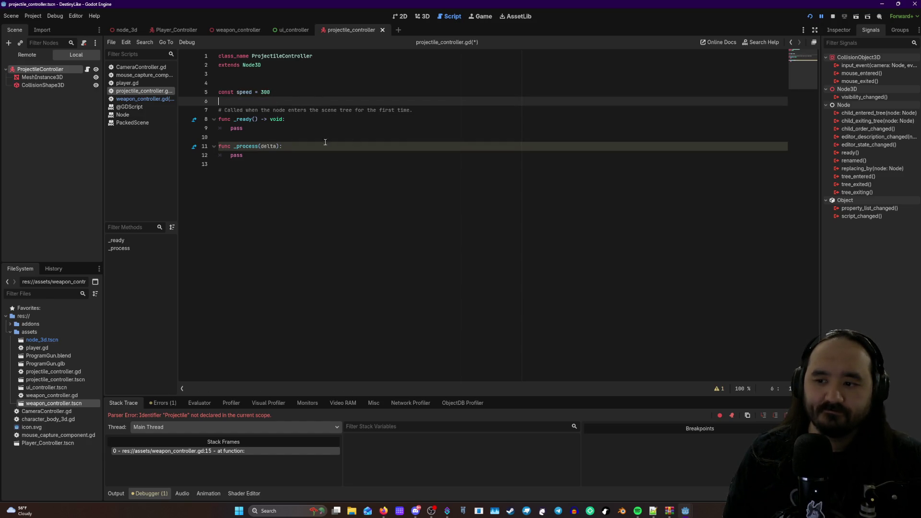
{"action": "double_click", "coordinate": [261, 156]}
Replace pass in _process with if is_on_floor(): queue_free()
{"action": "key", "text": "BackSpace"}
{"action": "type", "text": "if "}
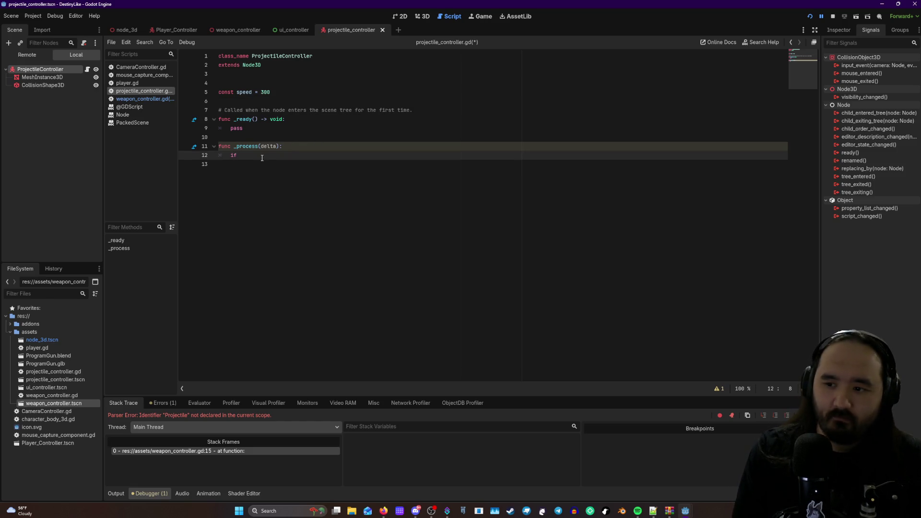
{"action": "type", "text": "is"}
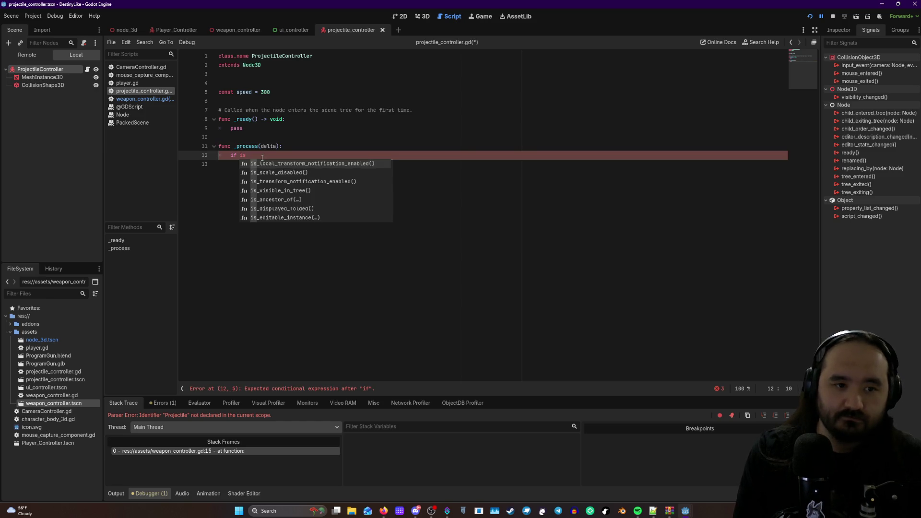
{"action": "type", "text": "_on"}
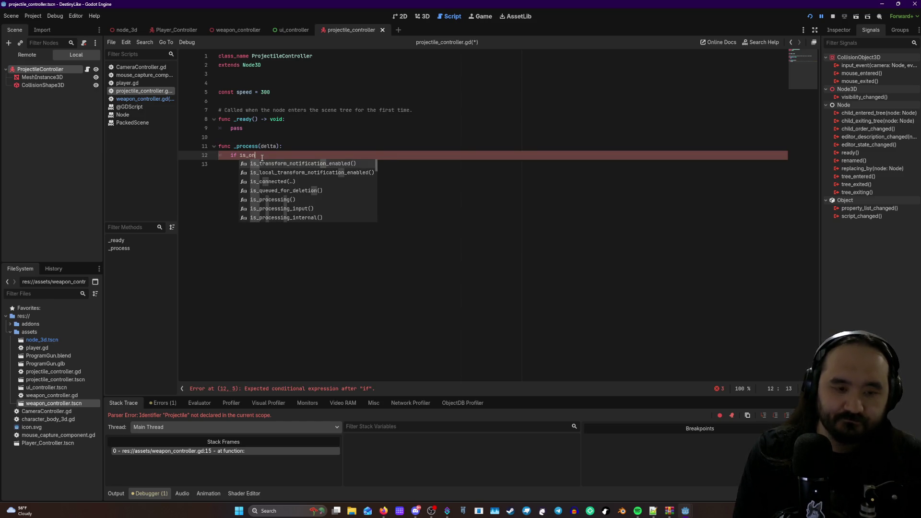
{"action": "type", "text": "_floor"}
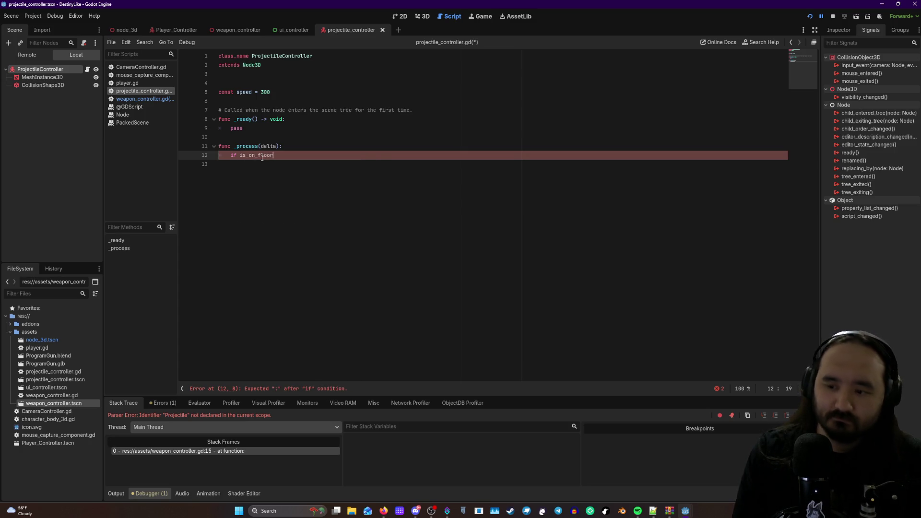
{"action": "type", "text": "():"}
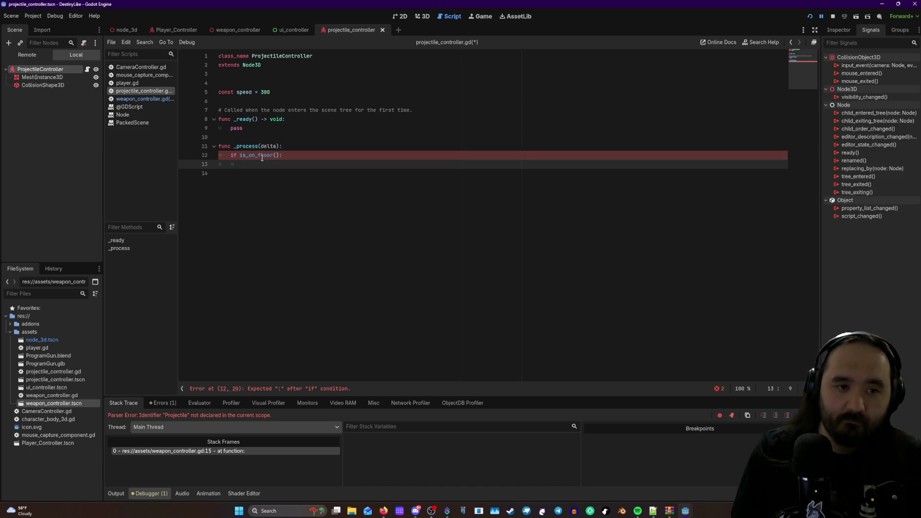
{"action": "key", "text": "Return"}
{"action": "type", "text": "qu"}
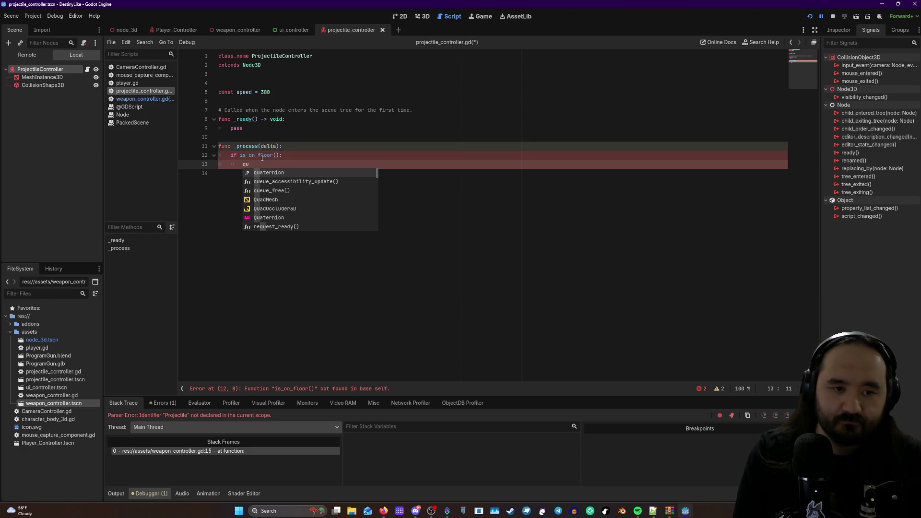
{"action": "key", "text": "Down"}
{"action": "key", "text": "Down"}
{"action": "key", "text": "Return"}
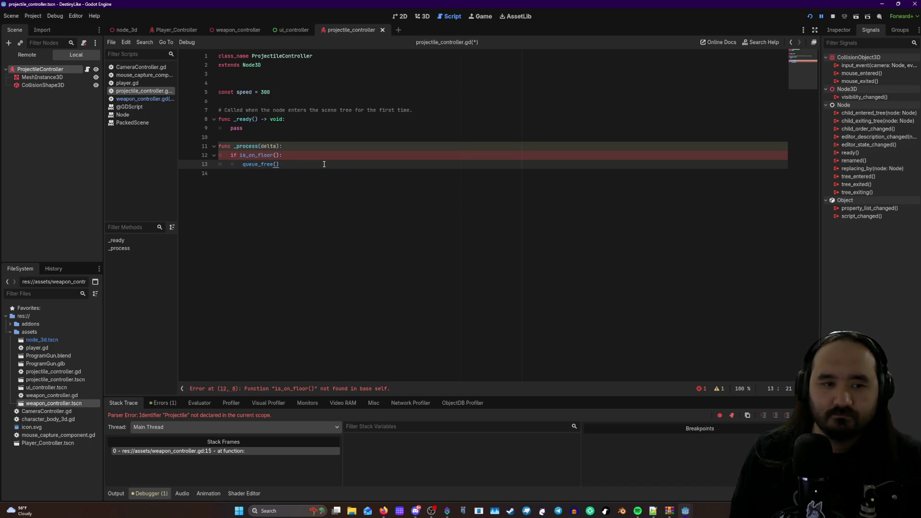
{"action": "key", "text": "Return"}
{"action": "key", "text": "Return"}
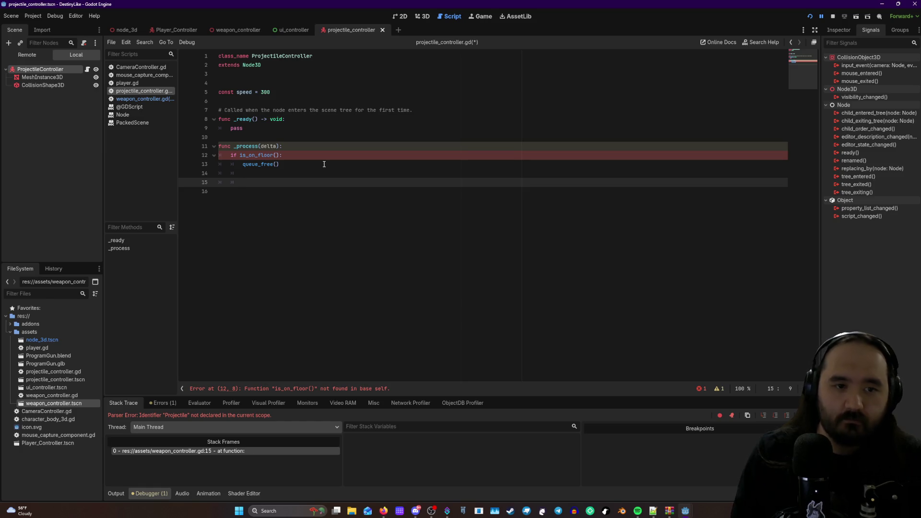
{"action": "left_click", "coordinate": [229, 155]}
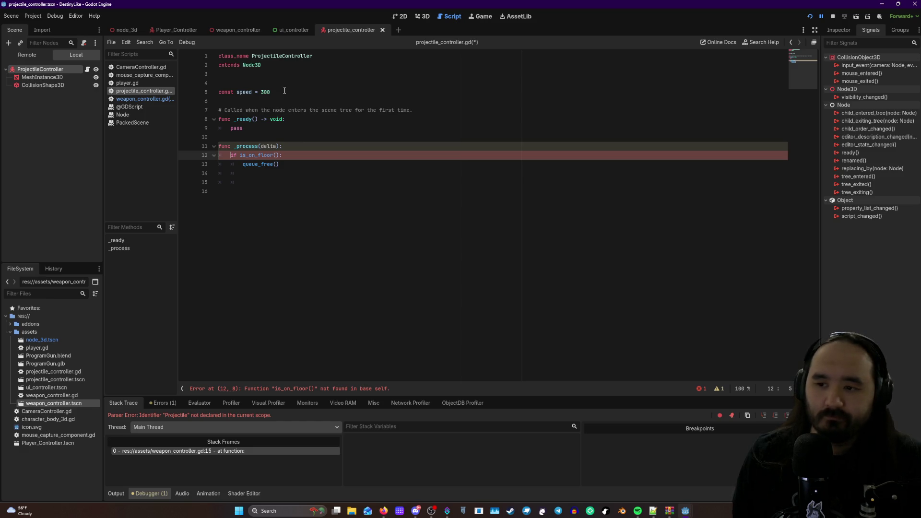
{"action": "left_click", "coordinate": [127, 83]}
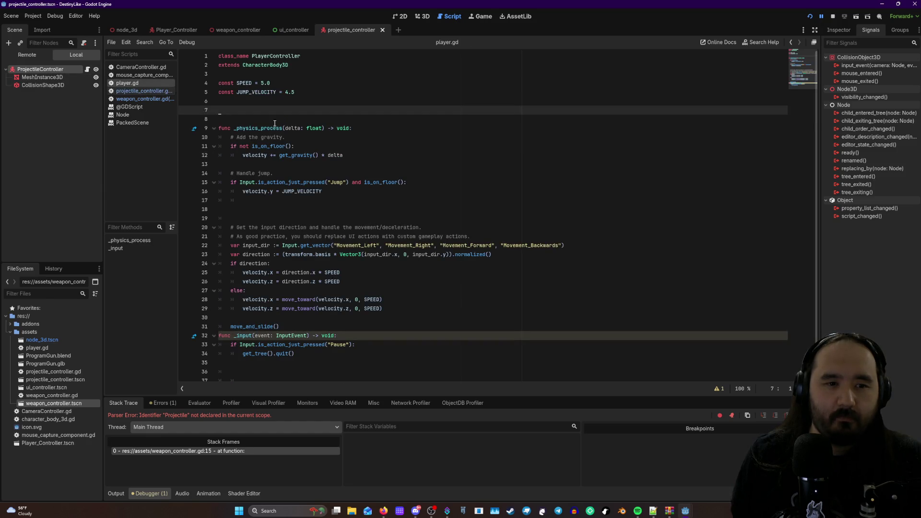
Compare projectile_controller.gd against weapon_controller.gd and player.gd's is_on_floor usage
{"action": "left_click", "coordinate": [135, 100]}
{"action": "left_click", "coordinate": [140, 91]}
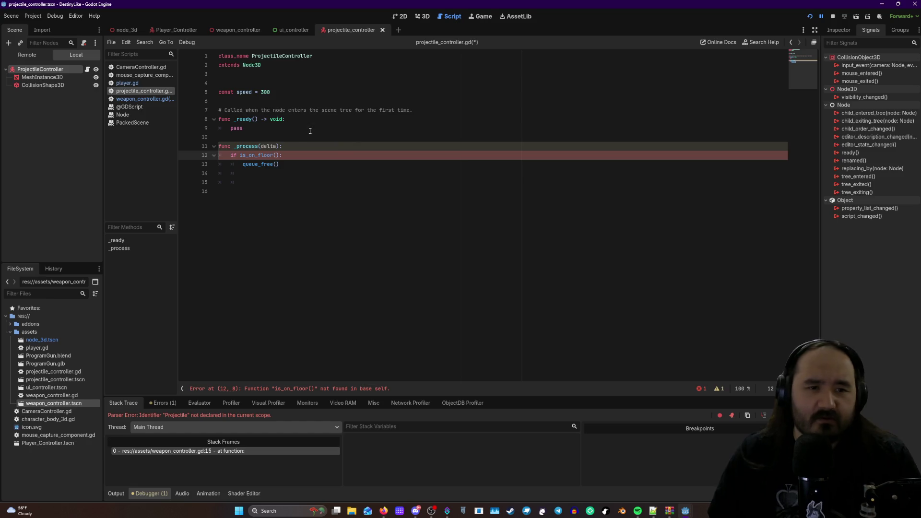
{"action": "left_click", "coordinate": [139, 83]}
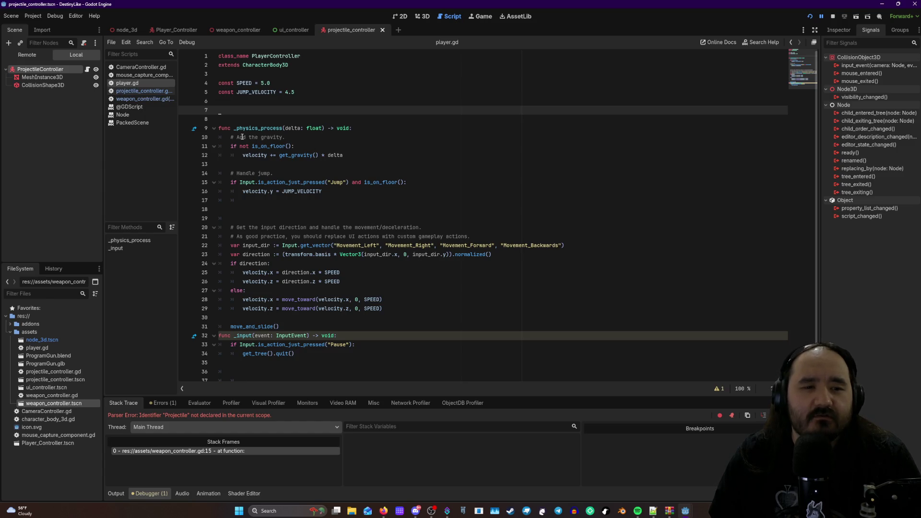
{"action": "left_click", "coordinate": [139, 91]}
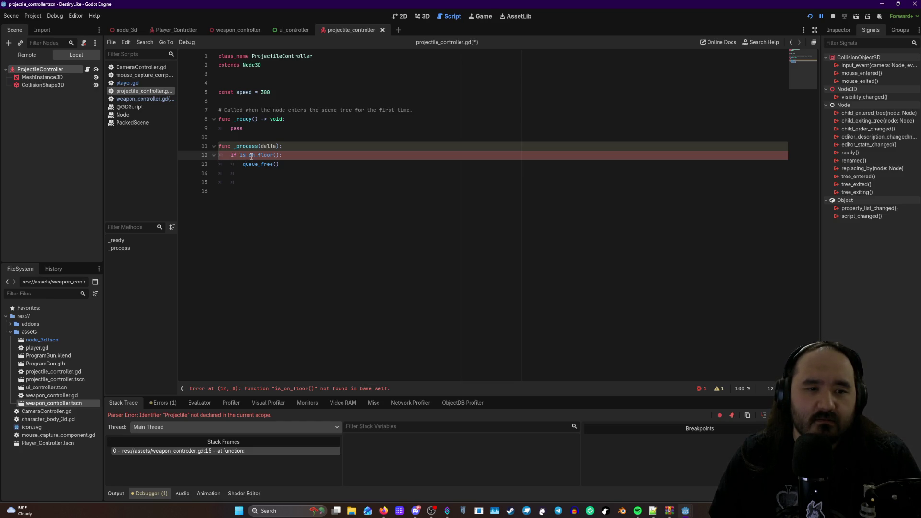
{"action": "left_click", "coordinate": [125, 84]}
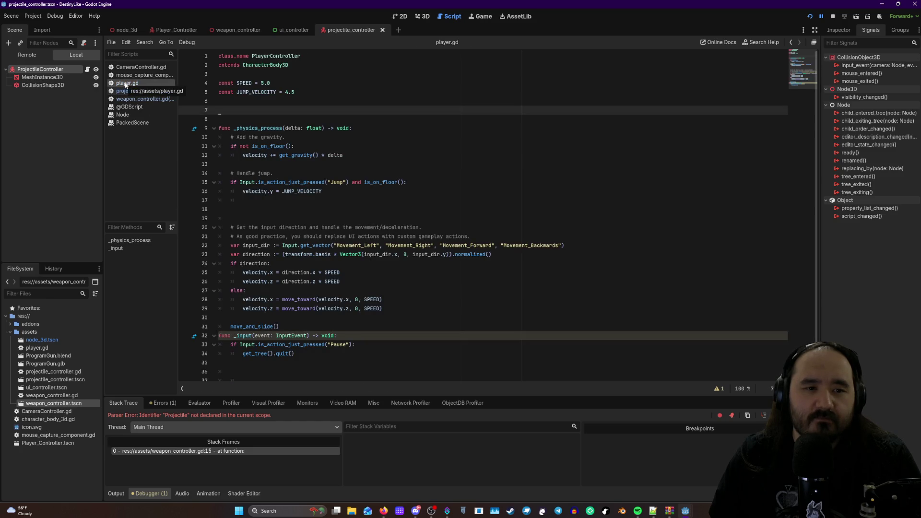
{"action": "left_click", "coordinate": [140, 92]}
Remove the stray 'is' and extra space before is_on_floor() on line 12
{"action": "left_click", "coordinate": [238, 155]}
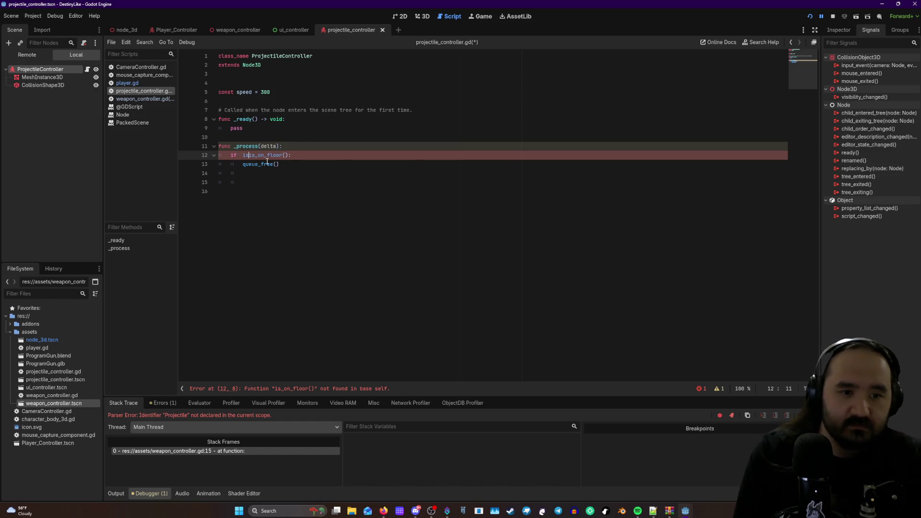
{"action": "type", "text": "is"}
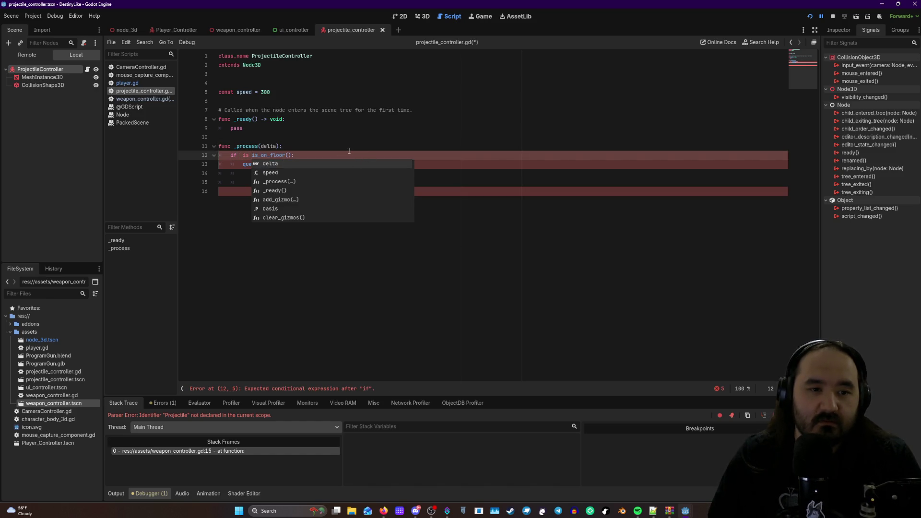
{"action": "left_click", "coordinate": [308, 151]}
{"action": "left_click", "coordinate": [253, 155]}
{"action": "key", "text": "BackSpace"}
{"action": "key", "text": "BackSpace"}
{"action": "key", "text": "BackSpace"}
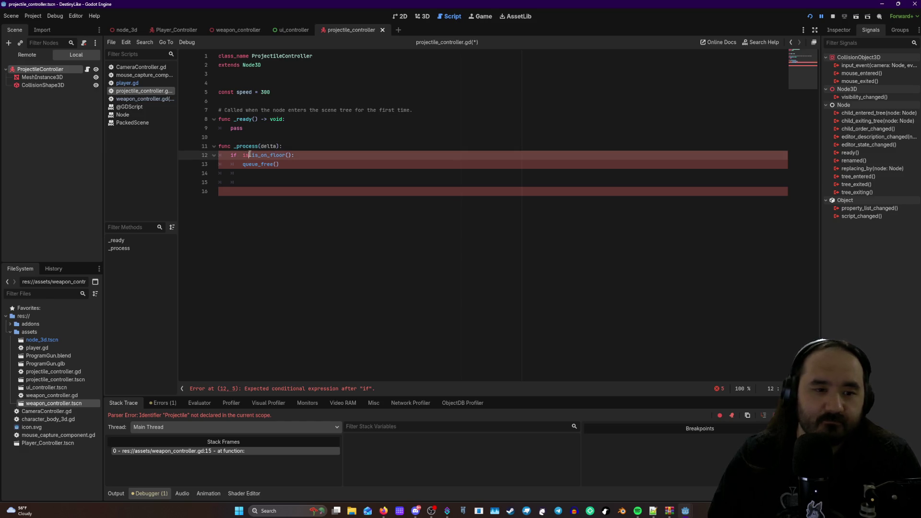
{"action": "key", "text": "BackSpace"}
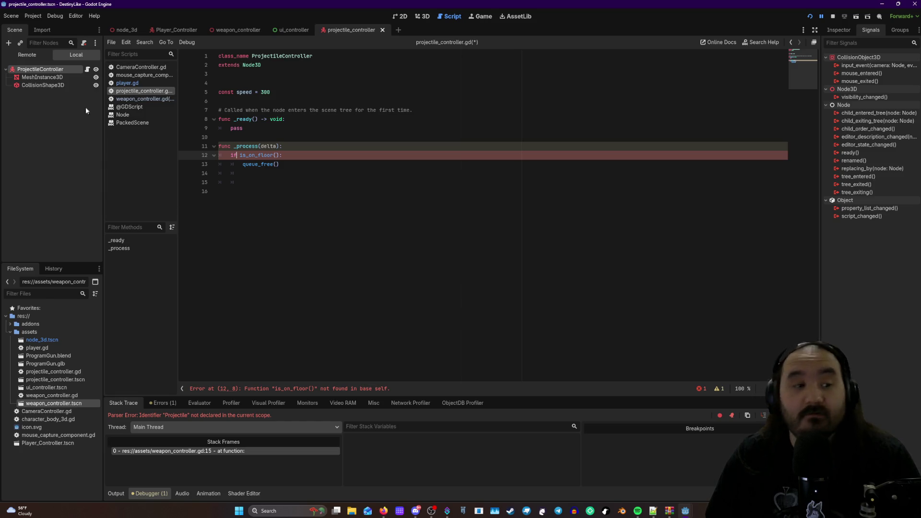
Compare player.gd with projectile_controller's _process declaration once more
{"action": "left_click", "coordinate": [127, 83]}
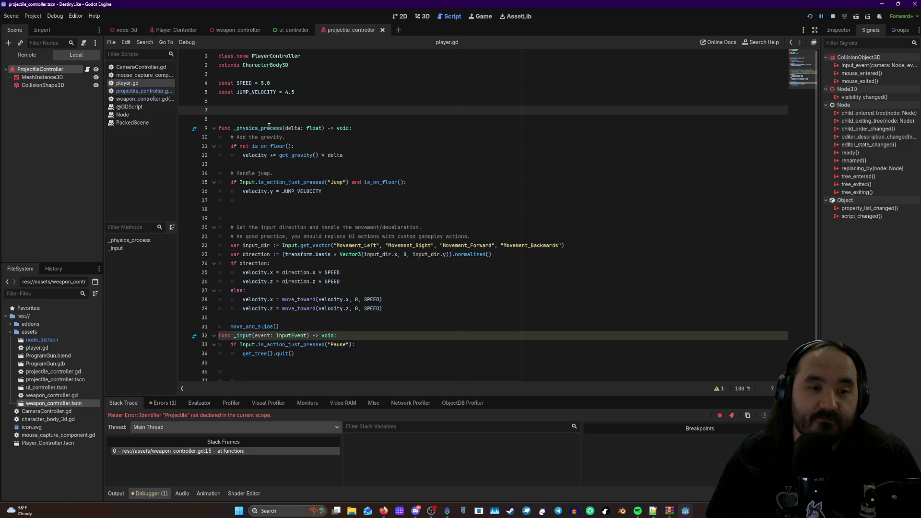
{"action": "left_click", "coordinate": [121, 93]}
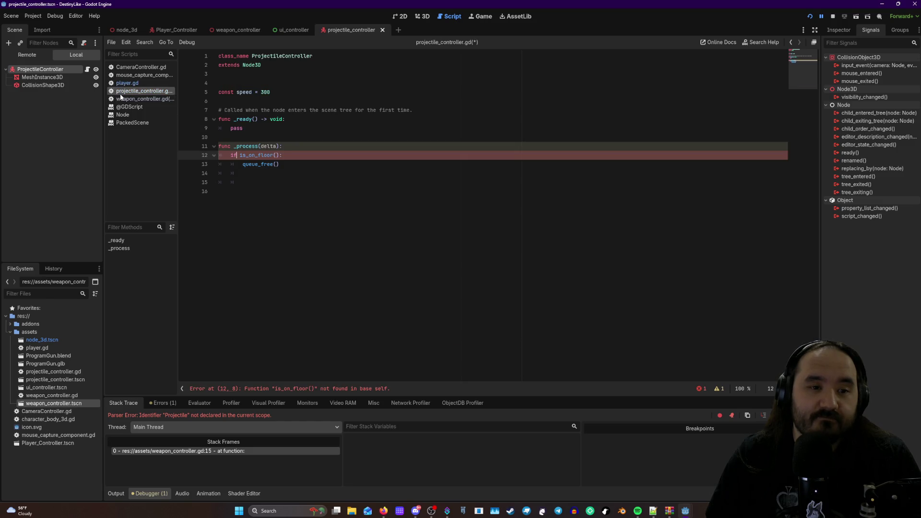
{"action": "mouse_move", "coordinate": [238, 144]}
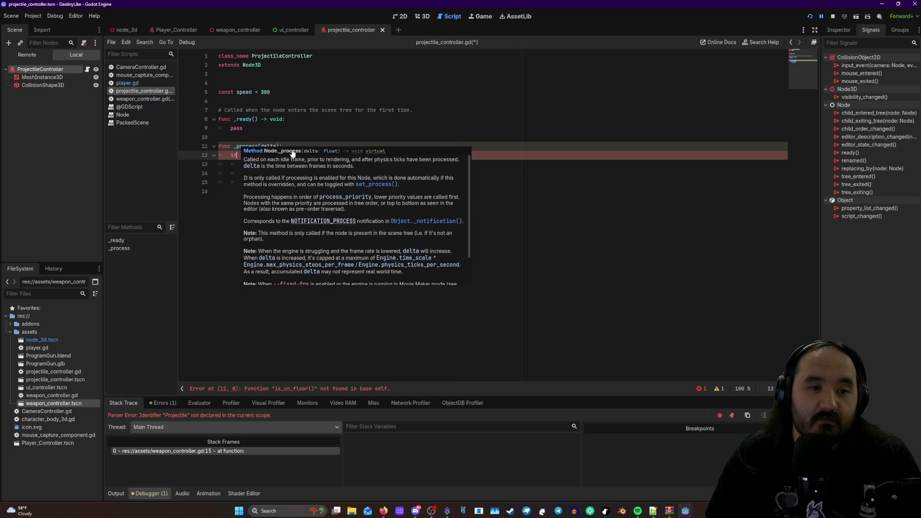
{"action": "left_click", "coordinate": [128, 85]}
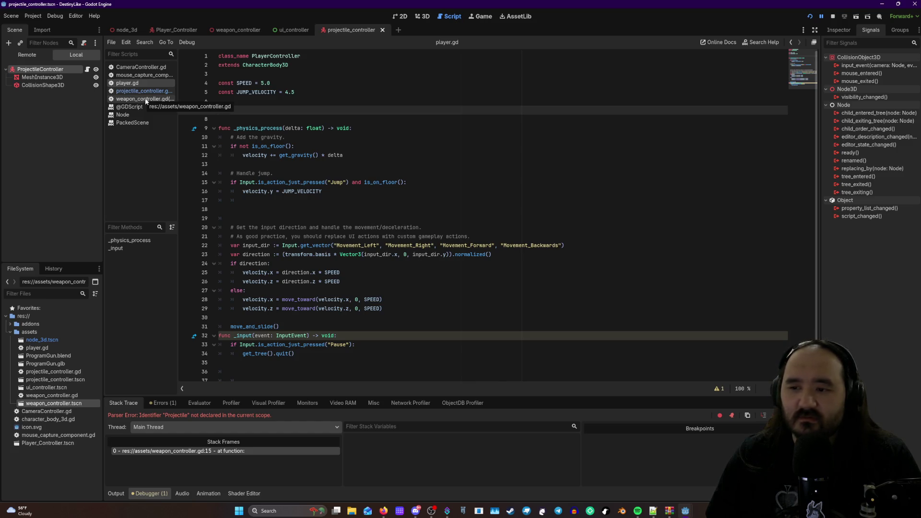
{"action": "left_click", "coordinate": [129, 91]}
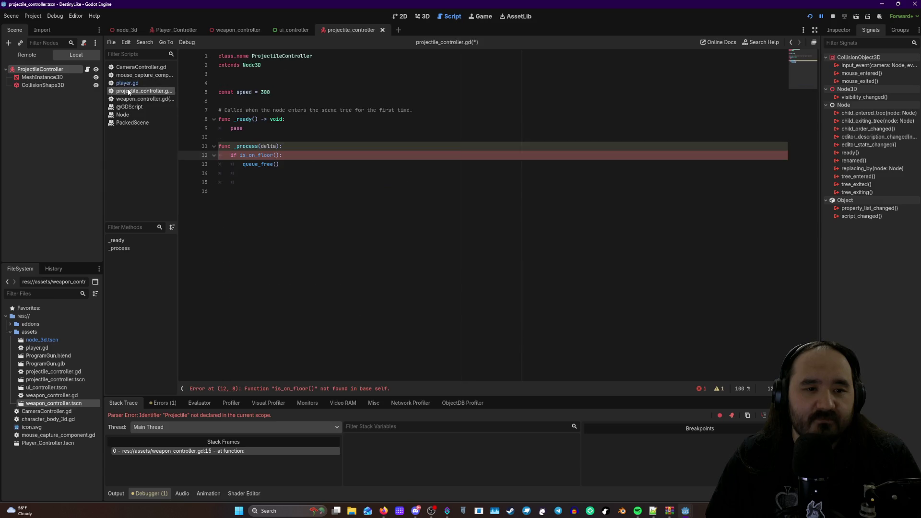
{"action": "left_click", "coordinate": [237, 146]}
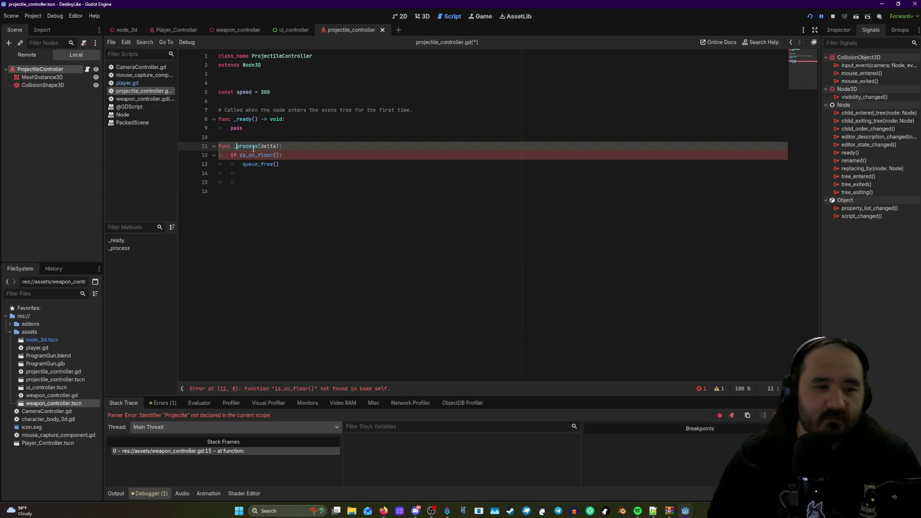
Rename _process to _physics_process(delta), removing the duplicated signature text
{"action": "type", "text": "phys"}
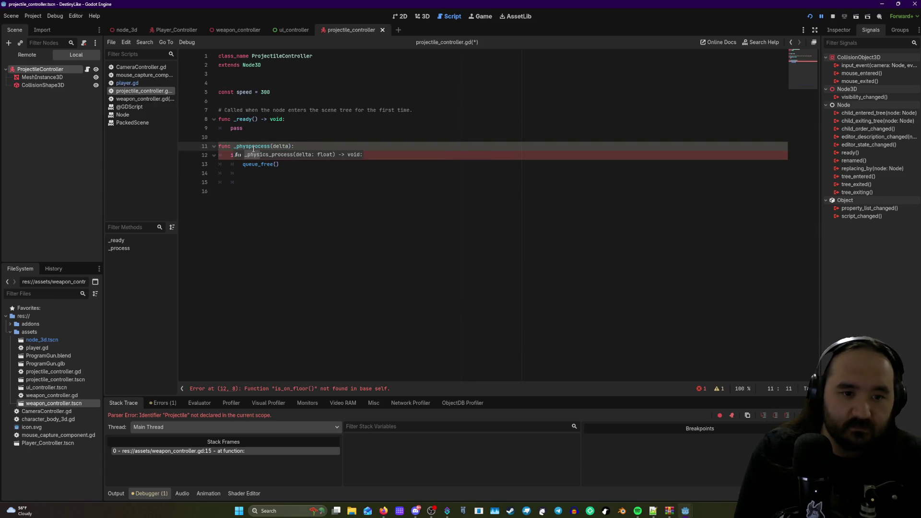
{"action": "key", "text": "Return"}
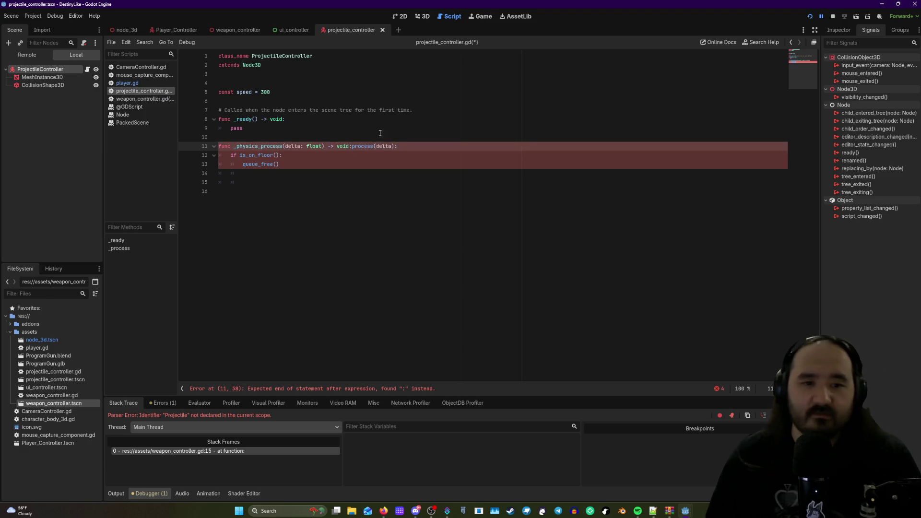
{"action": "left_click", "coordinate": [352, 146]}
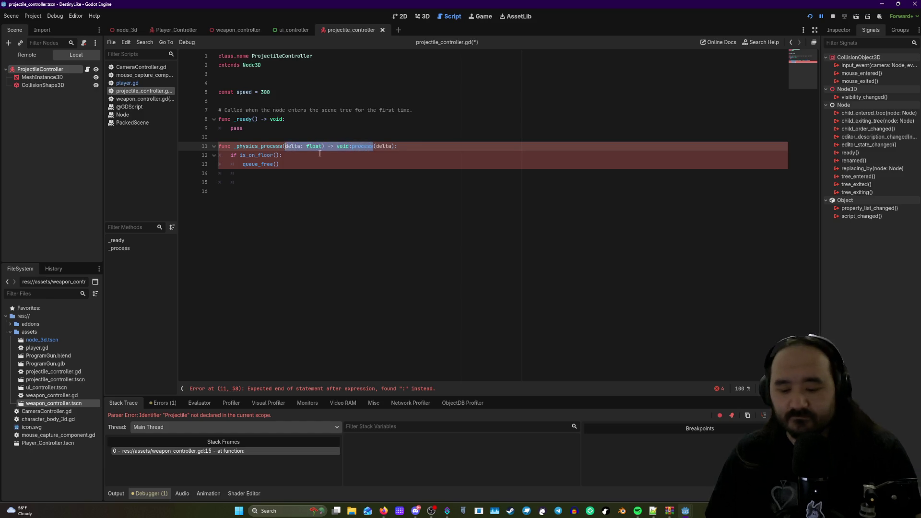
{"action": "key", "text": "BackSpace"}
{"action": "left_click", "coordinate": [321, 156]}
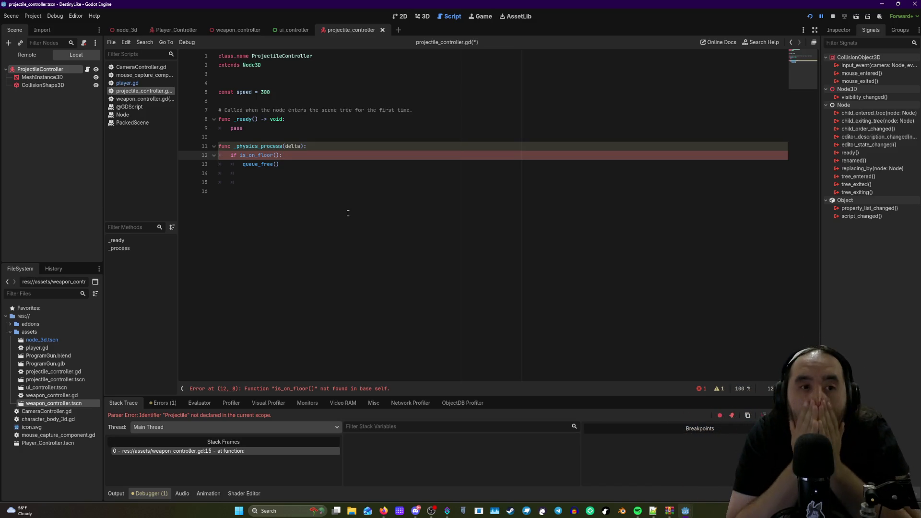
{"action": "key", "text": "Down"}
Compare with player.gd and select the Node3D base type on line 2
{"action": "key", "text": "ctrl+shift+comma"}
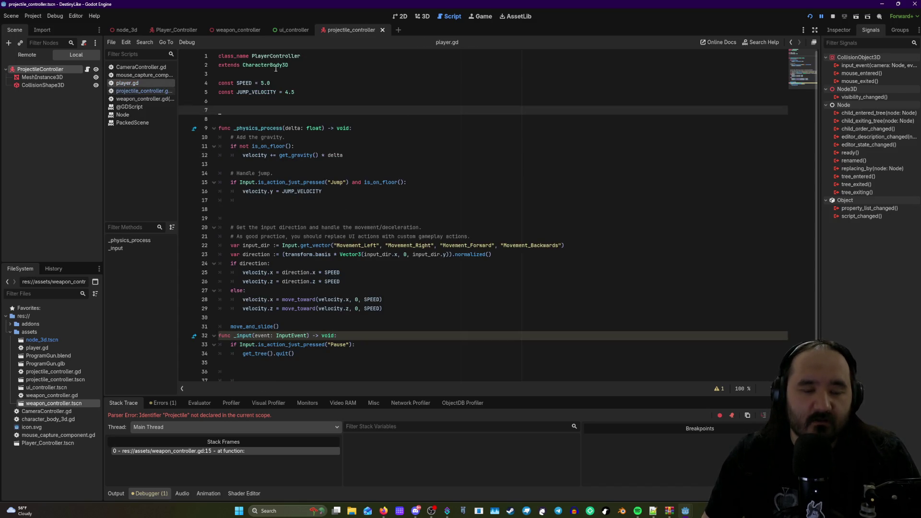
{"action": "left_click", "coordinate": [133, 92]}
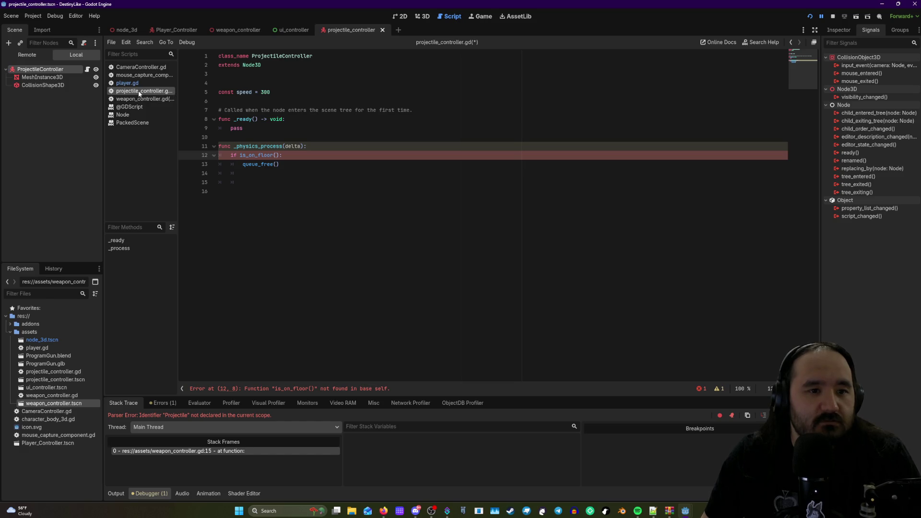
{"action": "left_click", "coordinate": [127, 84]}
{"action": "left_click", "coordinate": [136, 91]}
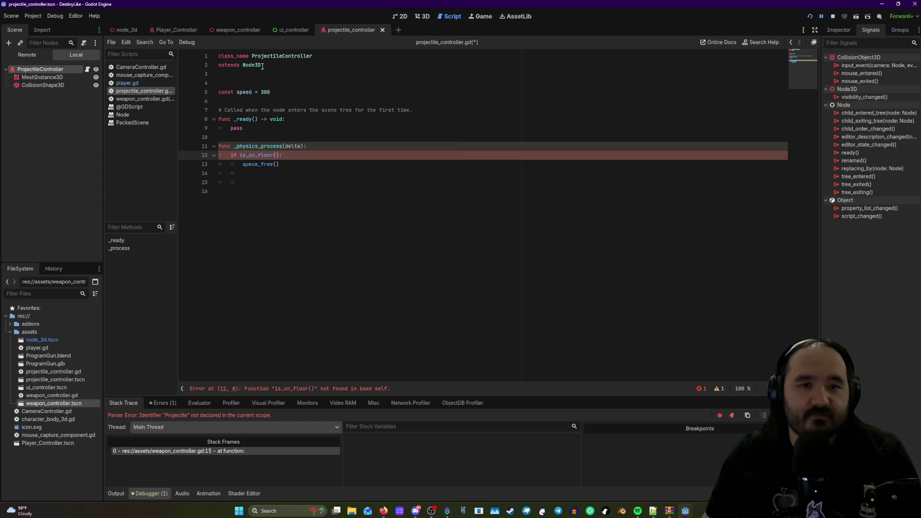
{"action": "left_click_drag", "start_coordinate": [262, 66], "coordinate": [243, 66]}
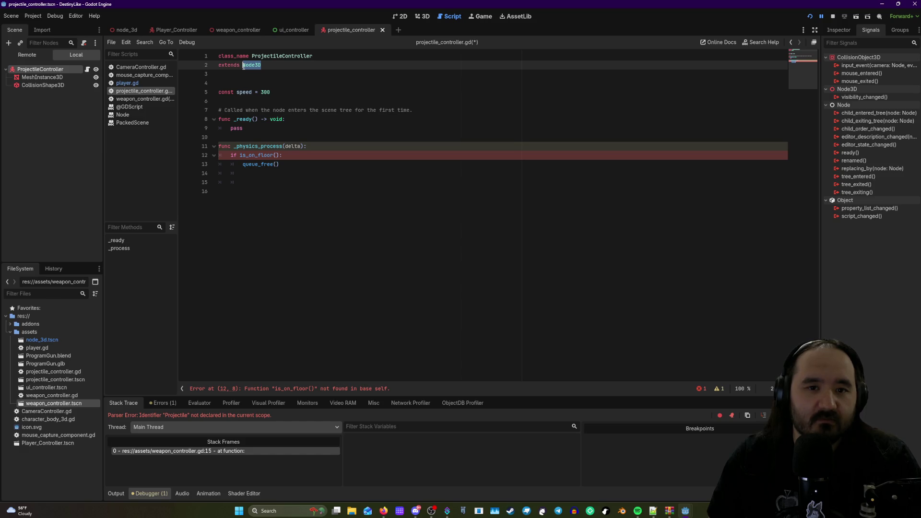
{"action": "left_click", "coordinate": [126, 83]}
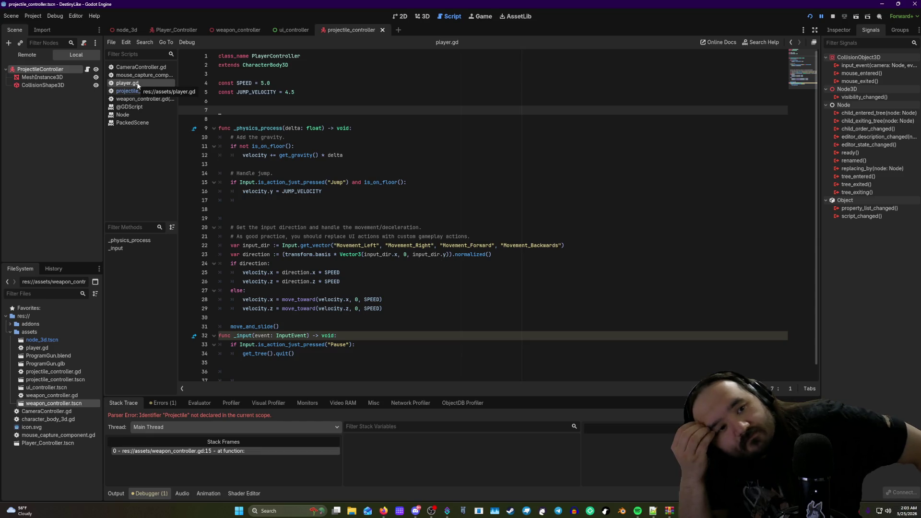
Review CameraController.gd, mouse_capture_component.gd and player.gd in Player_Controller, then return to projectile_controller.gd
{"action": "left_click", "coordinate": [175, 32]}
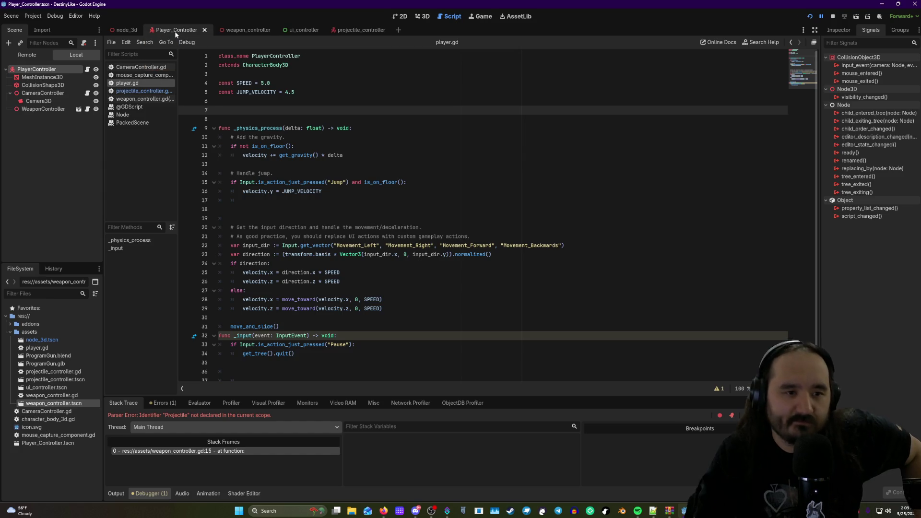
{"action": "left_click", "coordinate": [33, 80]}
{"action": "left_click", "coordinate": [38, 101]}
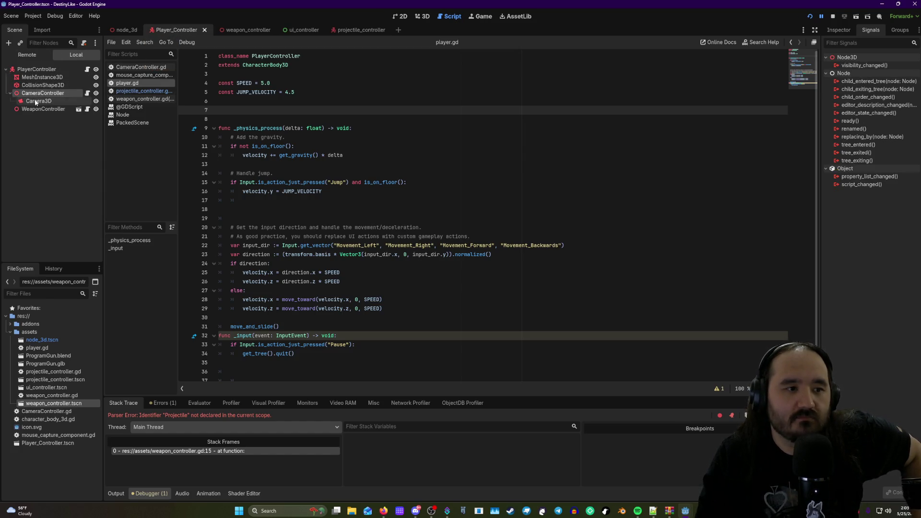
{"action": "left_click", "coordinate": [151, 67]}
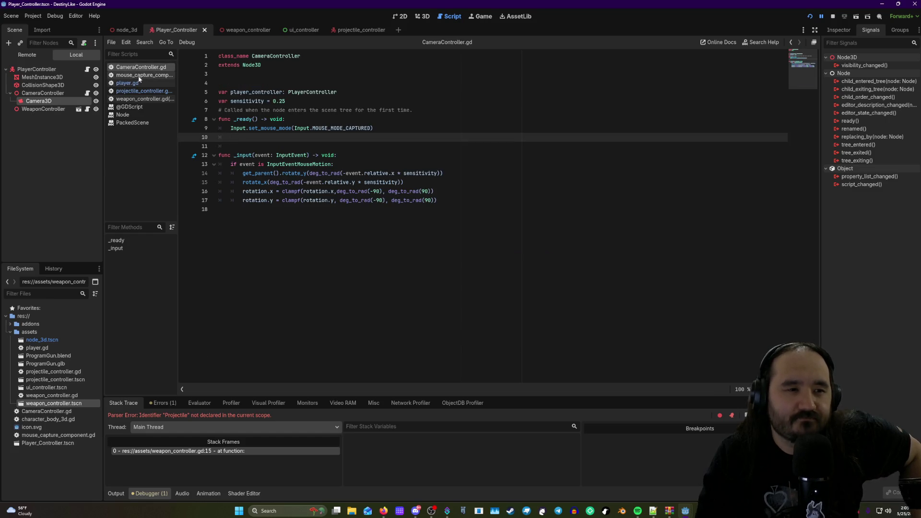
{"action": "left_click", "coordinate": [138, 76]}
{"action": "left_click", "coordinate": [137, 85]}
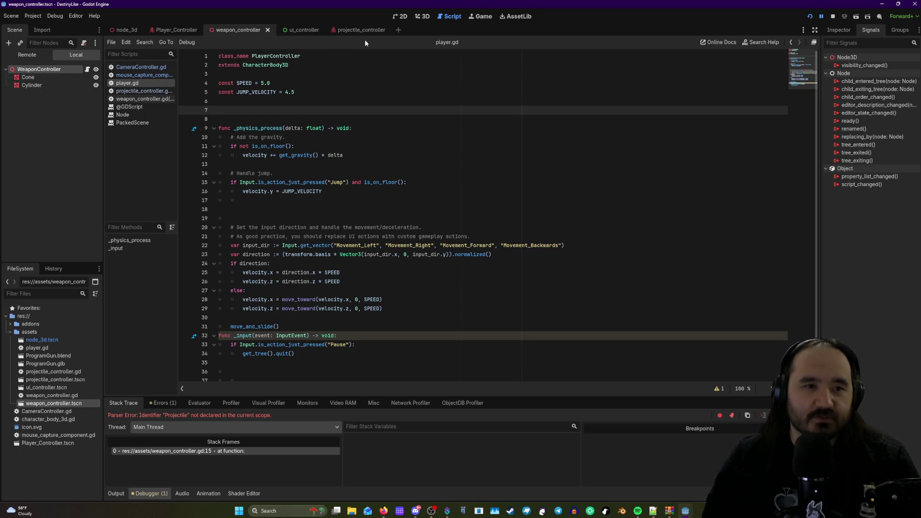
{"action": "left_click", "coordinate": [350, 30]}
{"action": "left_click", "coordinate": [141, 91]}
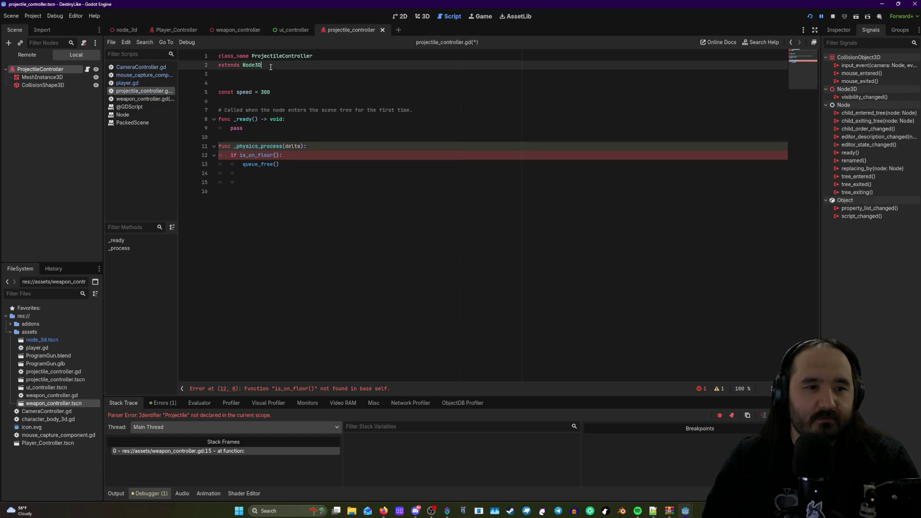
Change the projectile script's base type to CharacterBody3D and run the project
{"action": "type", "text": "C"}
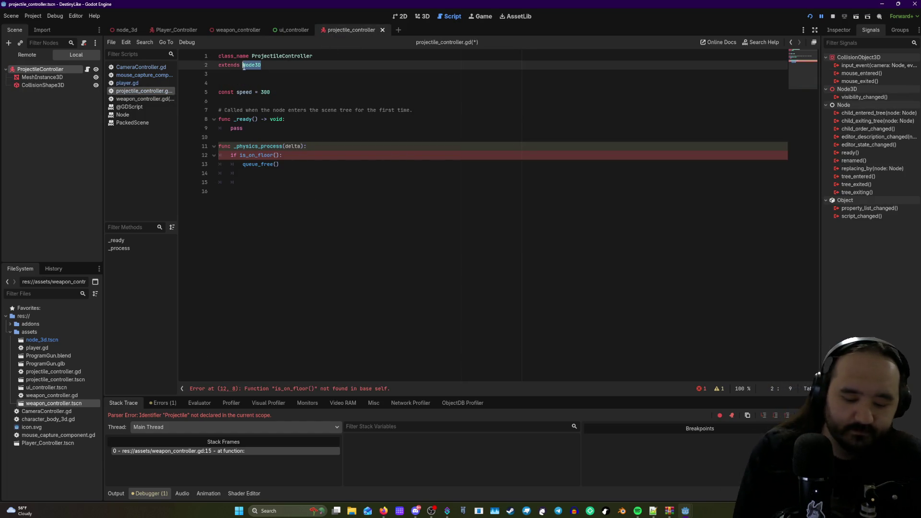
{"action": "type", "text": "har"}
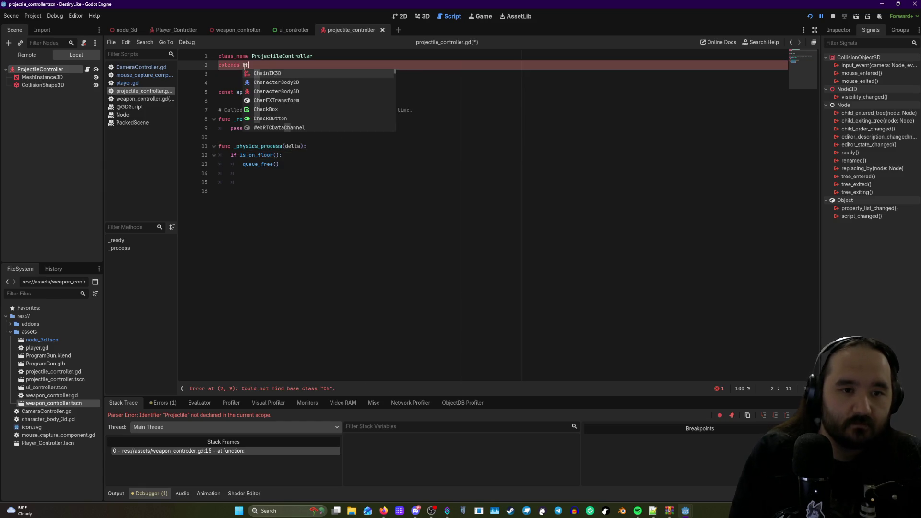
{"action": "type", "text": "ac"}
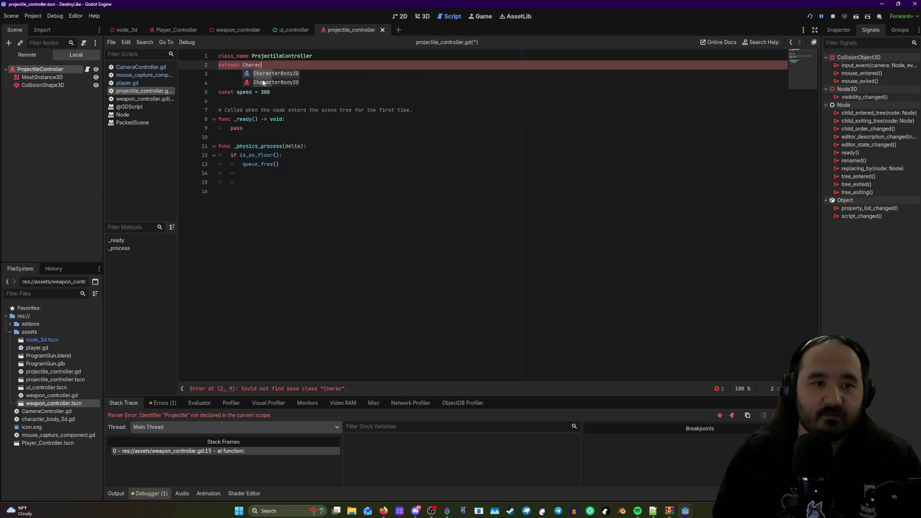
{"action": "left_click", "coordinate": [267, 83]}
{"action": "left_click", "coordinate": [298, 72]}
{"action": "left_click", "coordinate": [290, 84]}
{"action": "left_click", "coordinate": [293, 157]}
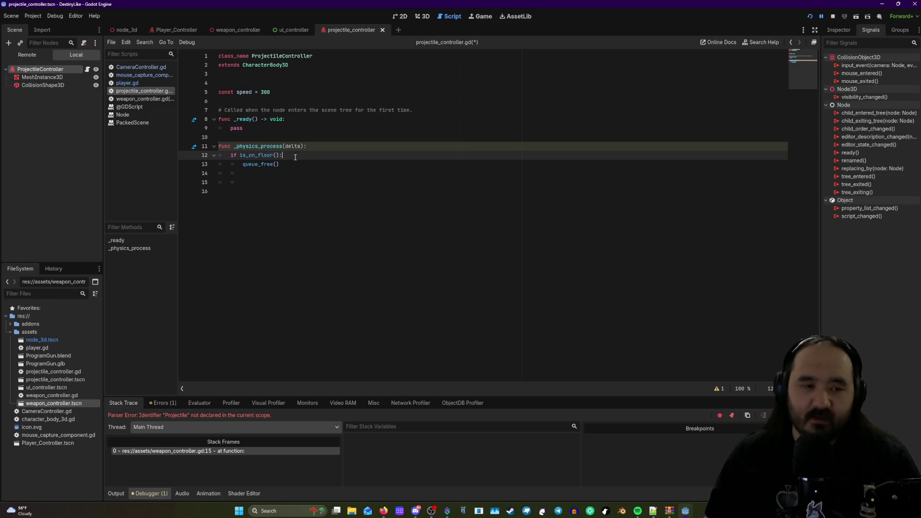
{"action": "left_click", "coordinate": [304, 148]}
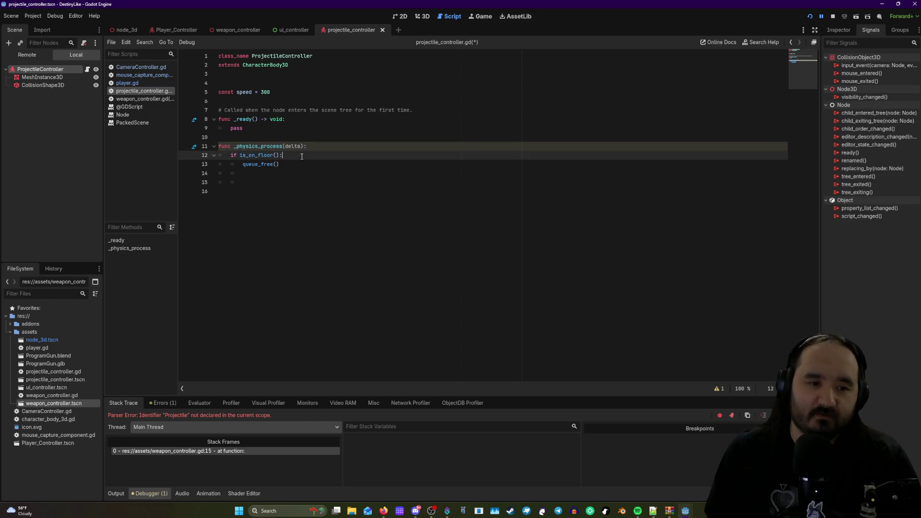
{"action": "left_click", "coordinate": [301, 173]}
{"action": "key", "text": "Up"}
{"action": "key", "text": "Up"}
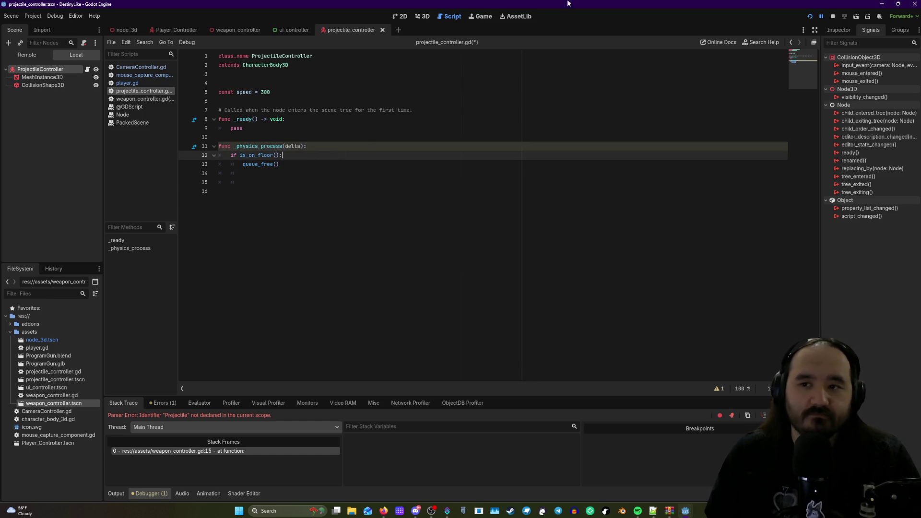
{"action": "left_click", "coordinate": [836, 18]}
{"action": "left_click", "coordinate": [810, 16]}
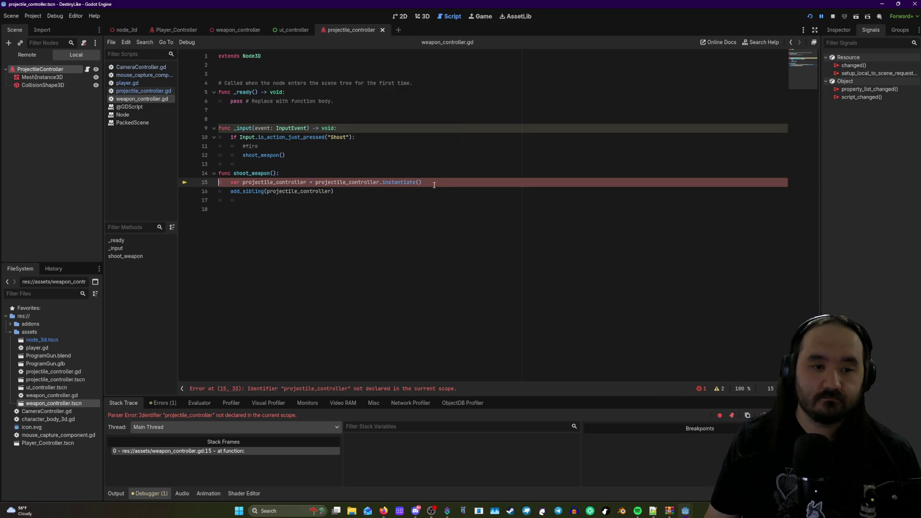
Delete the old projectile instantiation and add_sibling lines from shoot_weapon
{"action": "mouse_move", "coordinate": [434, 185]}
{"action": "left_mouse_down"}
{"action": "mouse_move", "coordinate": [271, 192]}
{"action": "mouse_move", "coordinate": [231, 182]}
{"action": "left_mouse_up"}
{"action": "key", "text": "BackSpace"}
{"action": "left_click_drag", "start_coordinate": [329, 193], "coordinate": [231, 190]}
{"action": "key", "text": "BackSpace"}
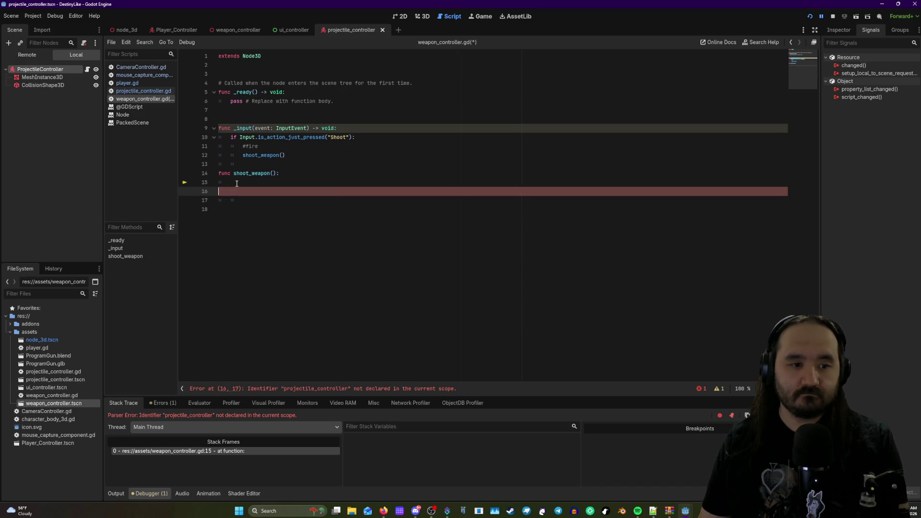
Write preload("res://assets/projectile_controller.tscn") in shoot_weapon and relaunch the game
{"action": "left_click", "coordinate": [236, 184]}
{"action": "type", "text": "load"}
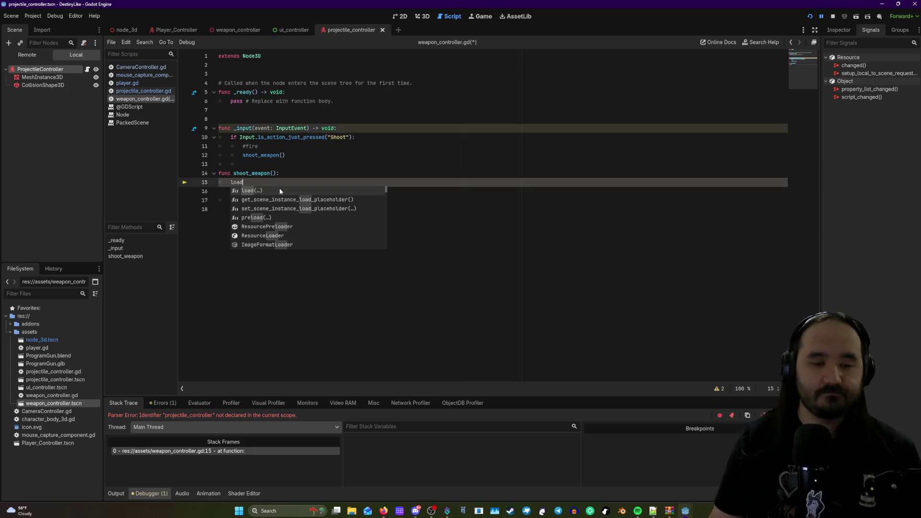
{"action": "double_click", "coordinate": [256, 216]}
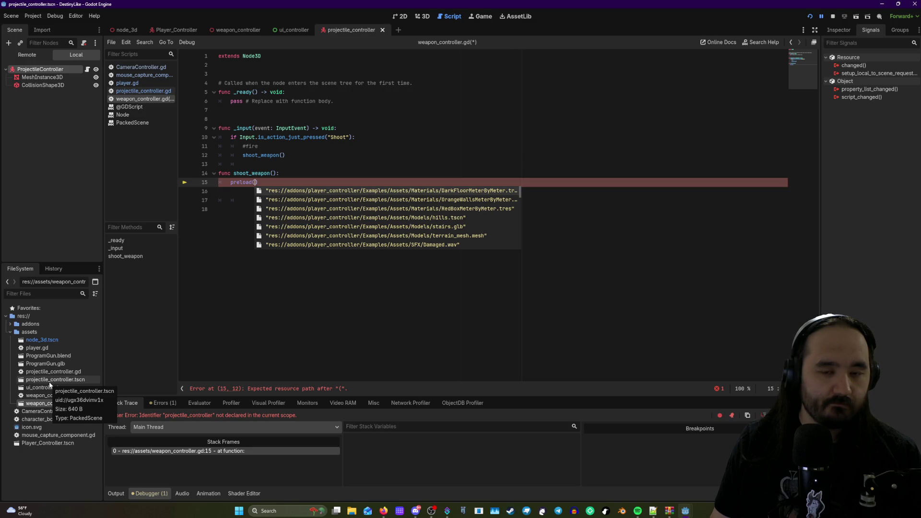
{"action": "mouse_move", "coordinate": [50, 384]}
{"action": "left_mouse_down"}
{"action": "mouse_move", "coordinate": [103, 372]}
{"action": "mouse_move", "coordinate": [256, 184]}
{"action": "left_mouse_up"}
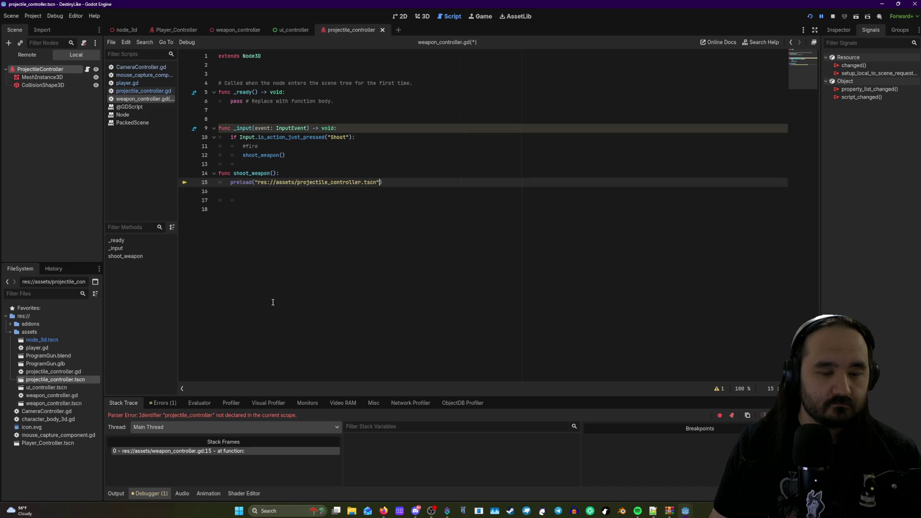
{"action": "left_click", "coordinate": [384, 193]}
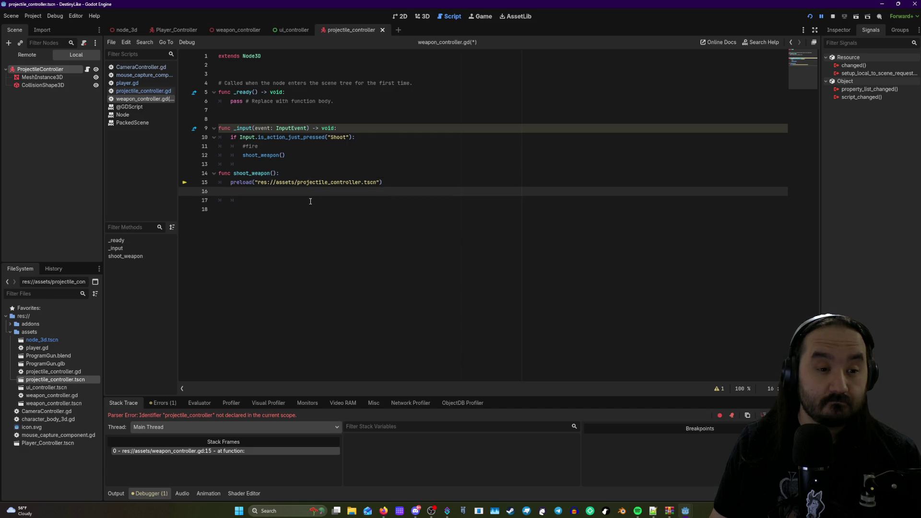
{"action": "key", "text": "Delete"}
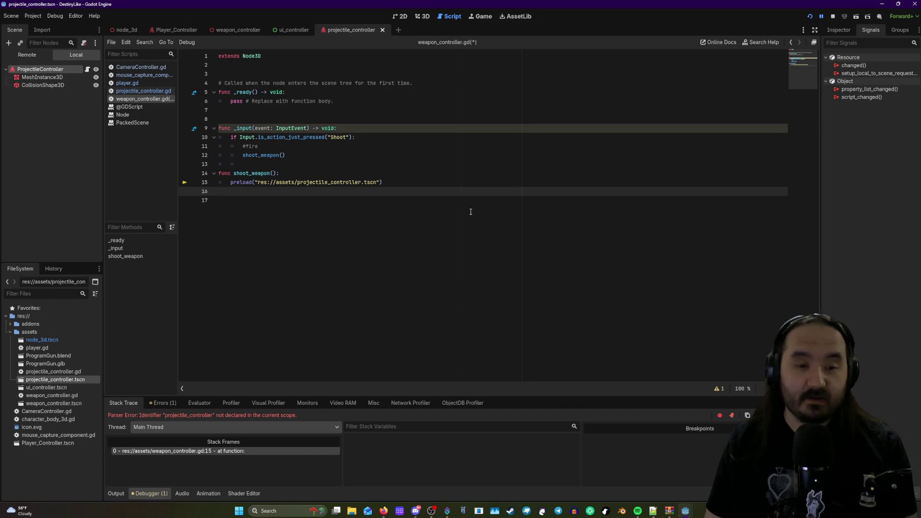
{"action": "left_click", "coordinate": [809, 17]}
Save and run the game, stop it with F8, and return to projectile_controller.gd
{"action": "left_click", "coordinate": [811, 17]}
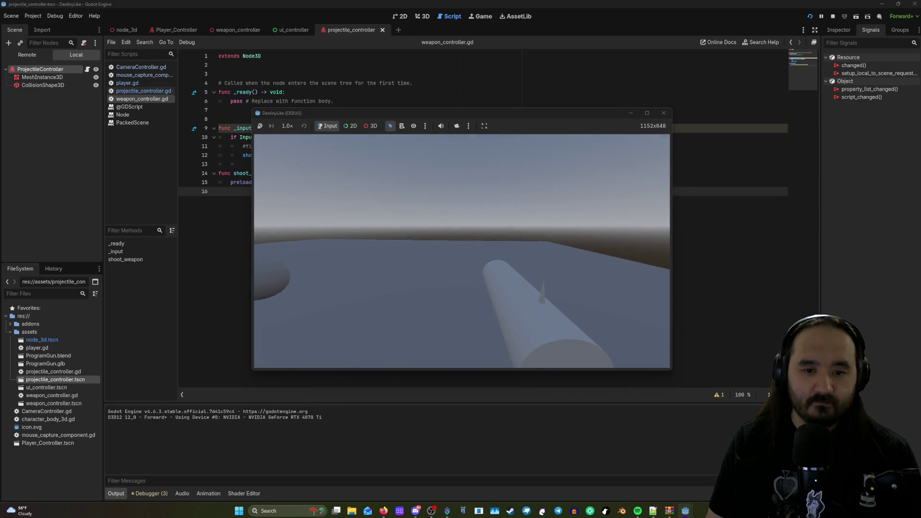
{"action": "key", "text": "F8"}
{"action": "key", "text": "Up"}
{"action": "key", "text": "Up"}
{"action": "key", "text": "Up"}
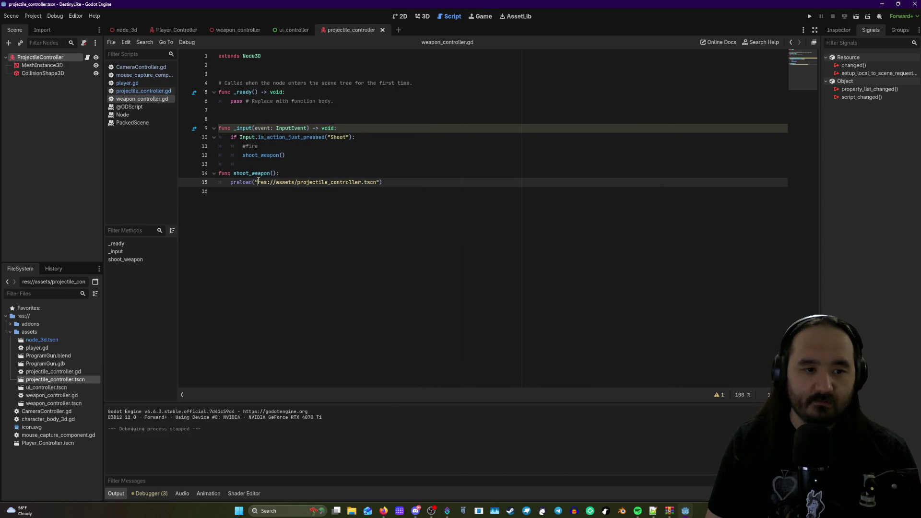
{"action": "left_click", "coordinate": [144, 91]}
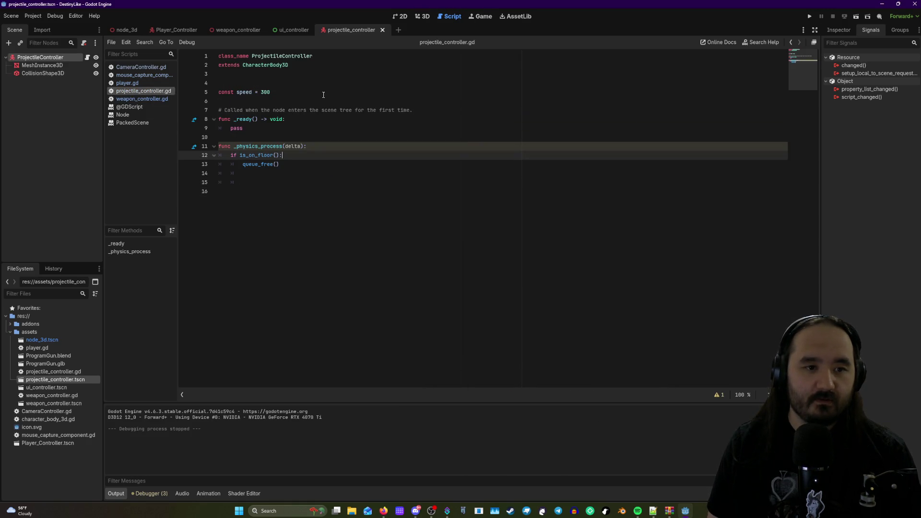
Look through the Player_Controller, ui_controller and projectile_controller tabs, ending on weapon_controller.gd line 16
{"action": "left_click", "coordinate": [128, 99]}
{"action": "left_click", "coordinate": [176, 29]}
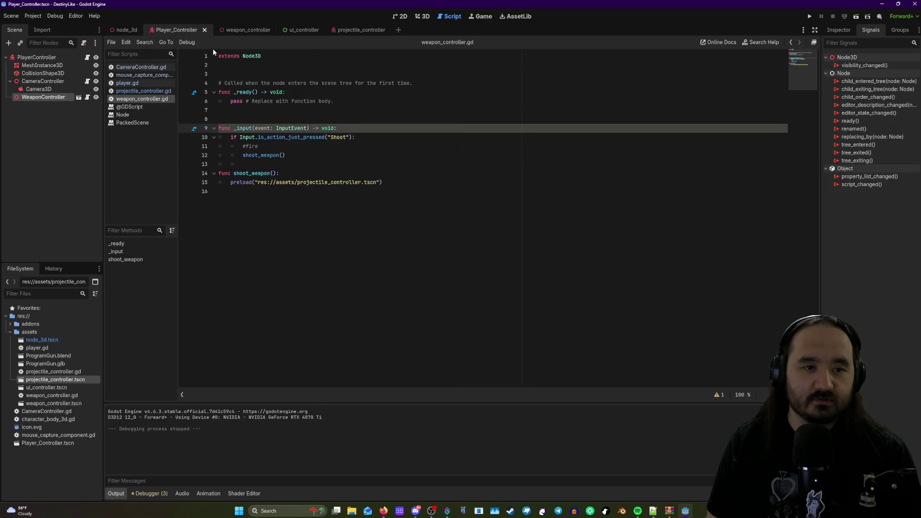
{"action": "left_click", "coordinate": [239, 31]}
{"action": "left_click", "coordinate": [300, 30]}
{"action": "left_click", "coordinate": [336, 31]}
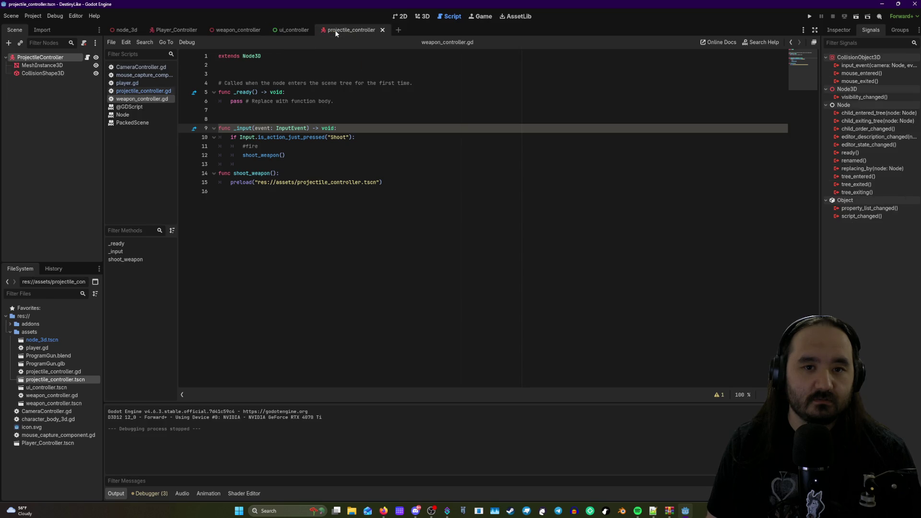
{"action": "left_click", "coordinate": [143, 91]}
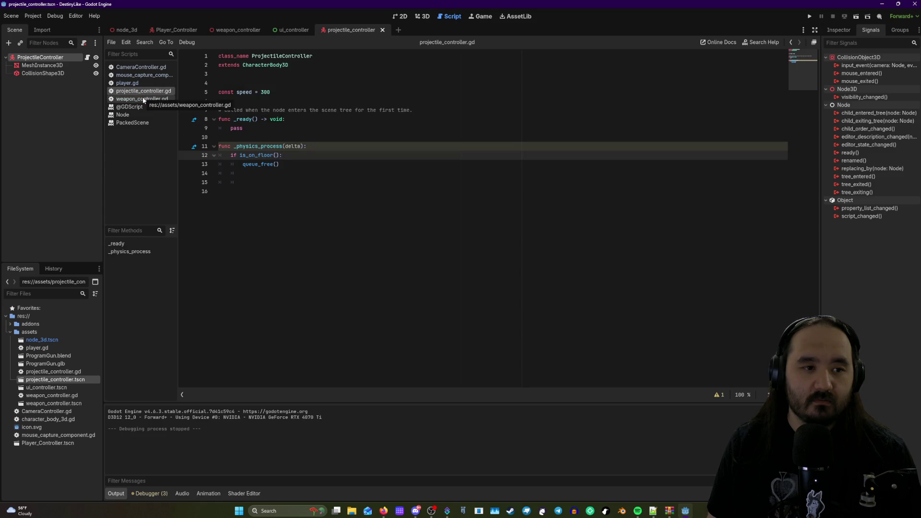
{"action": "left_click", "coordinate": [143, 99]}
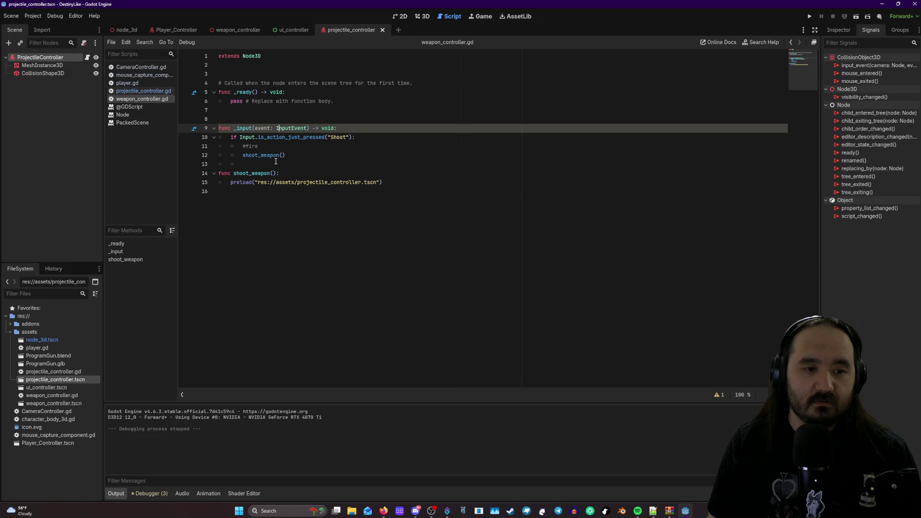
{"action": "left_click", "coordinate": [270, 193]}
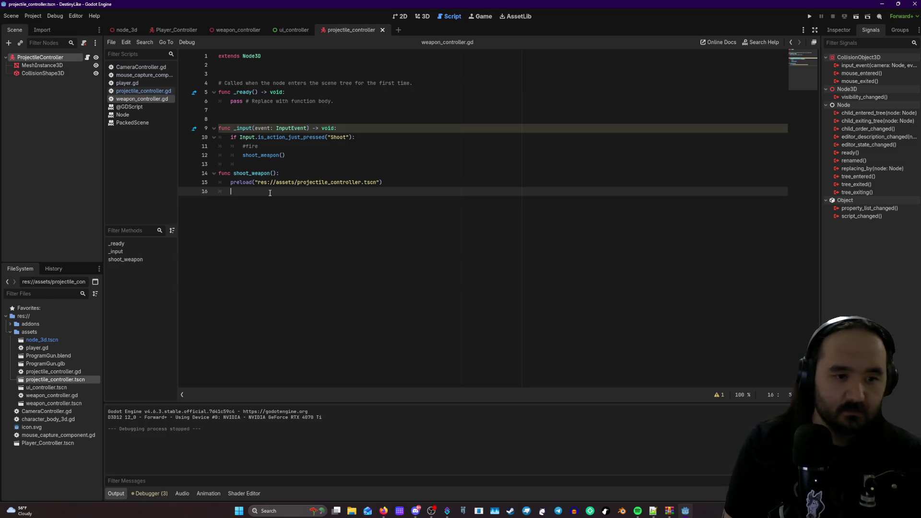
Add print_debug("fire") on line 16 below the preload, fix the stray quote, and launch the game
{"action": "type", "text": "n"}
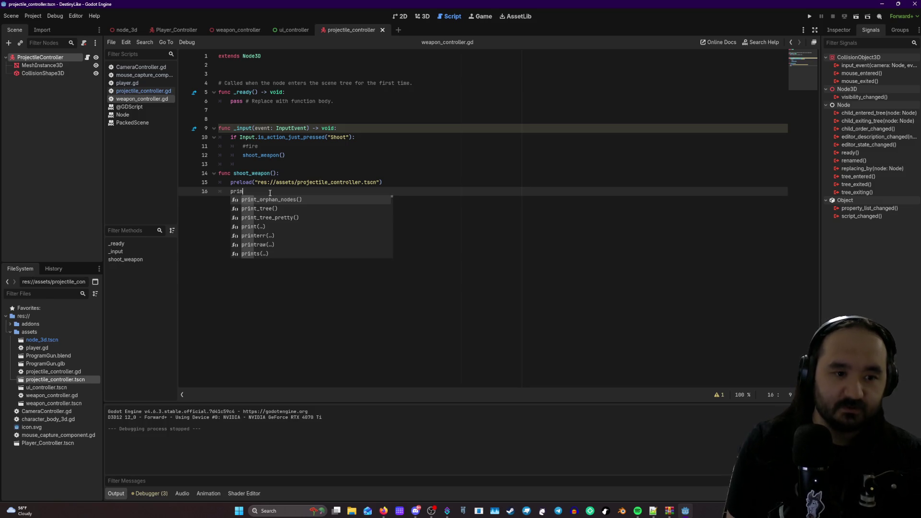
{"action": "type", "text": "t_de"}
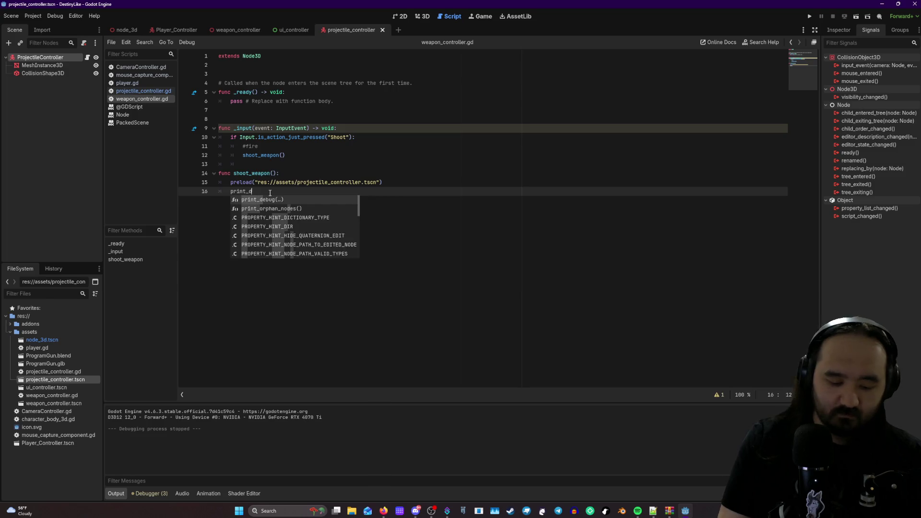
{"action": "key", "text": "Return"}
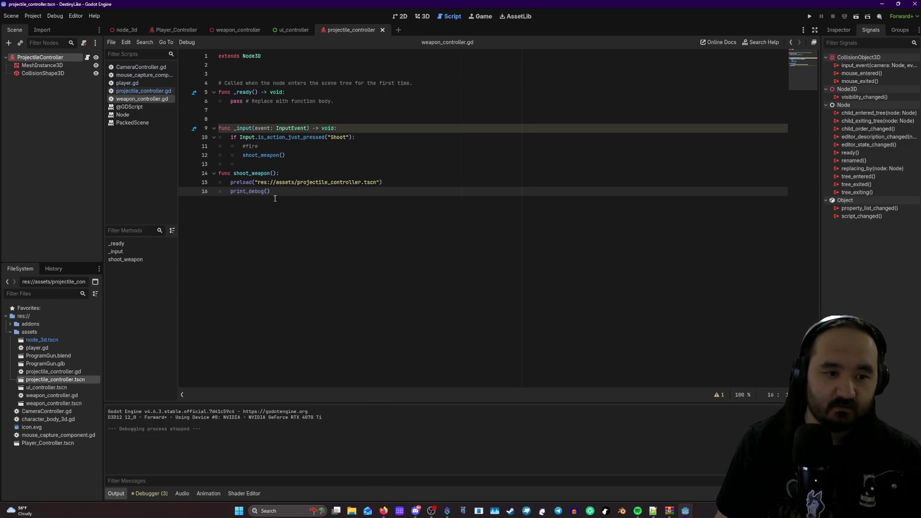
{"action": "type", "text": "fire"}
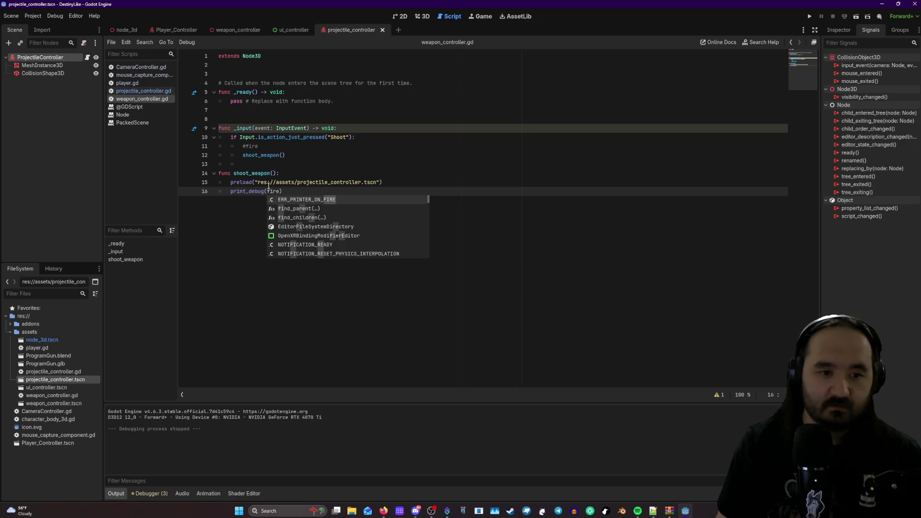
{"action": "type", "text": "\""}
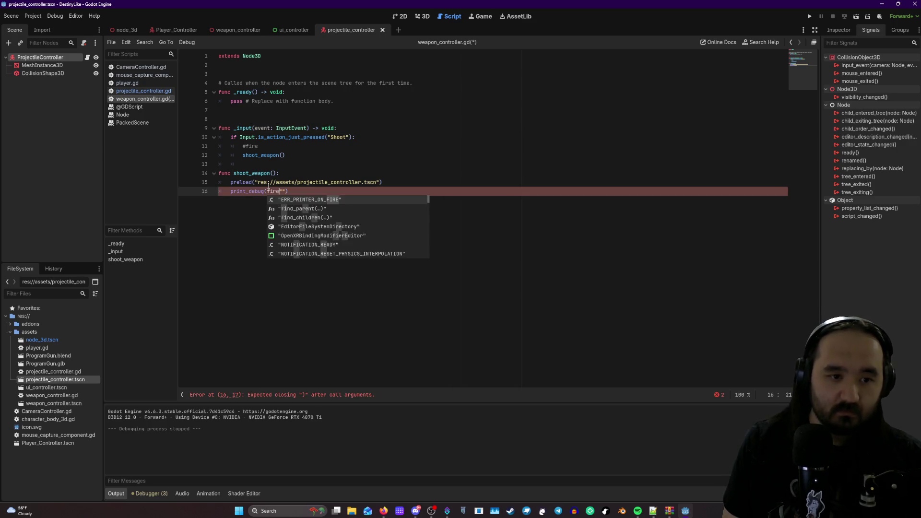
{"action": "key", "text": "Delete"}
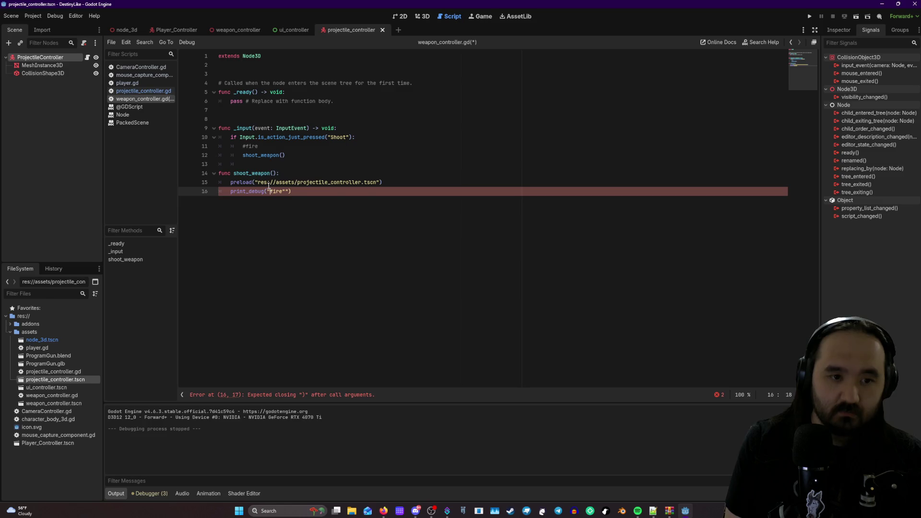
{"action": "key", "text": "End"}
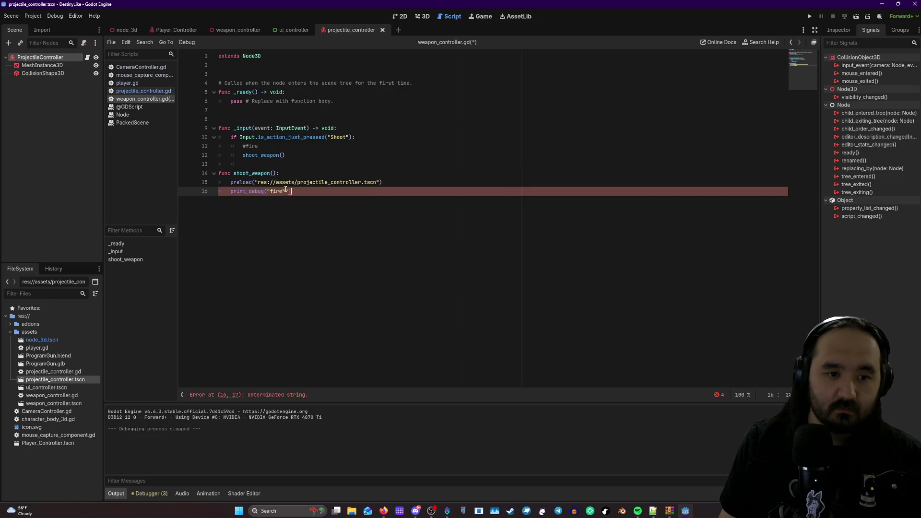
{"action": "key", "text": "BackSpace"}
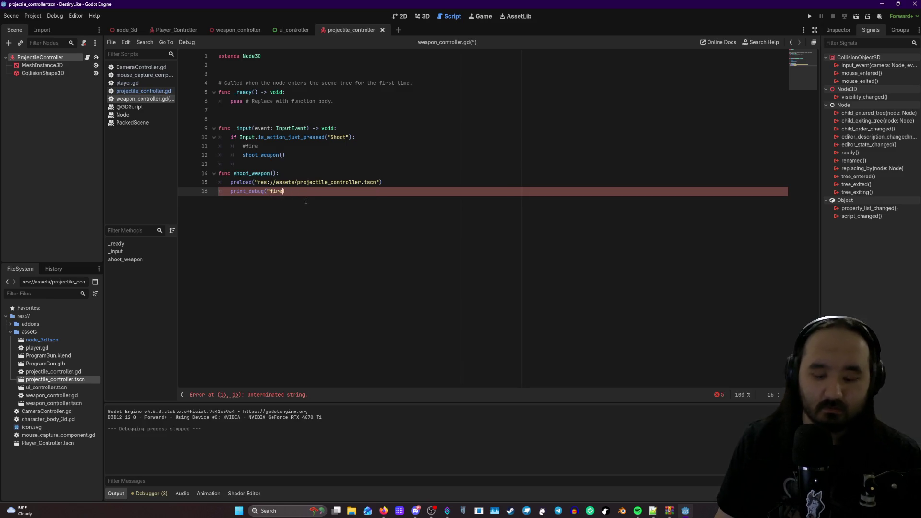
{"action": "type", "text": "\""}
{"action": "left_click", "coordinate": [297, 155]}
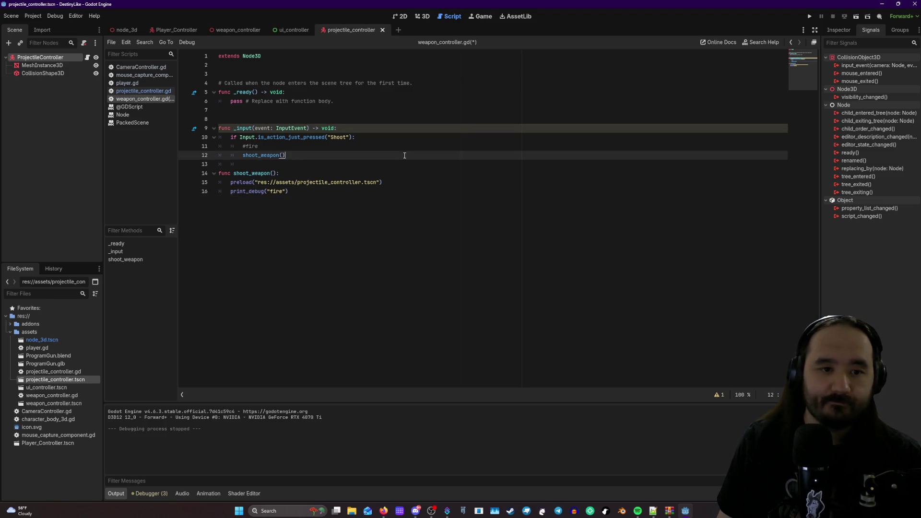
{"action": "key", "text": "F5"}
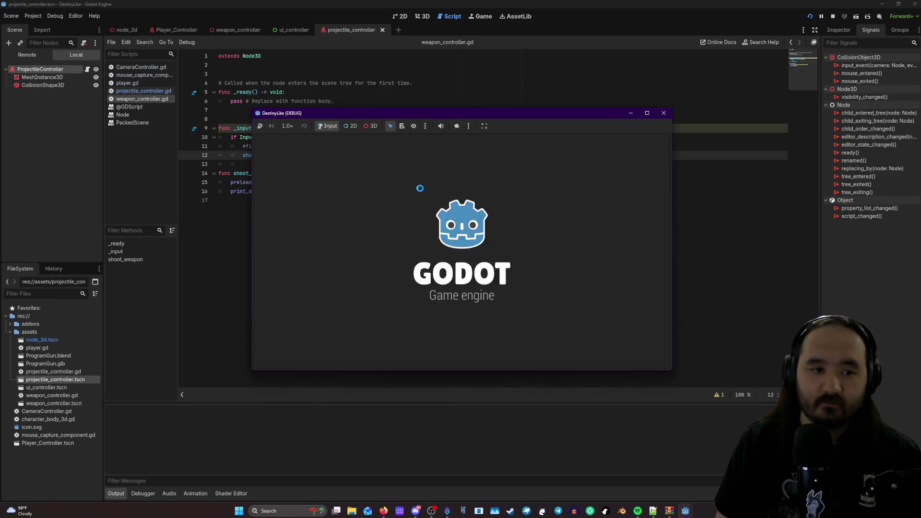
Fire six shots in the running game so "fire" is logged, then stop it with F8
{"action": "left_click", "coordinate": [462, 252]}
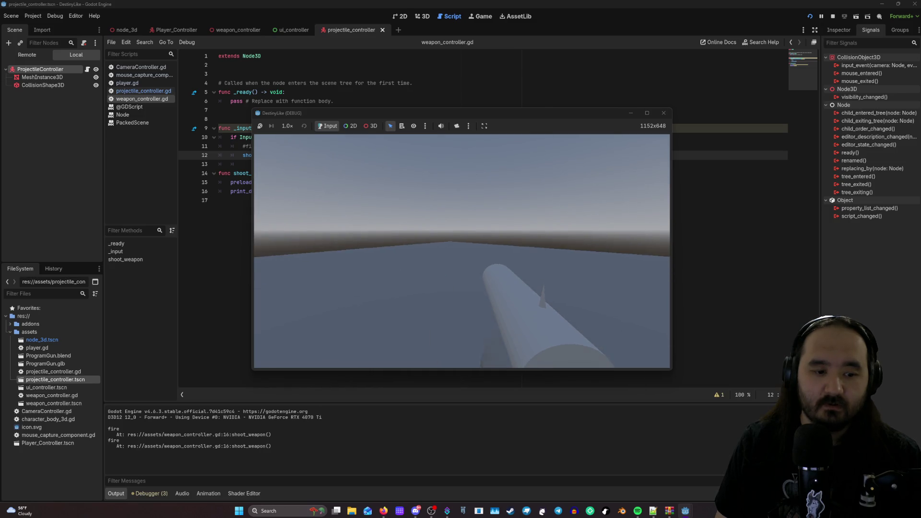
{"action": "left_click", "coordinate": [462, 252]}
{"action": "left_click", "coordinate": [462, 252]}
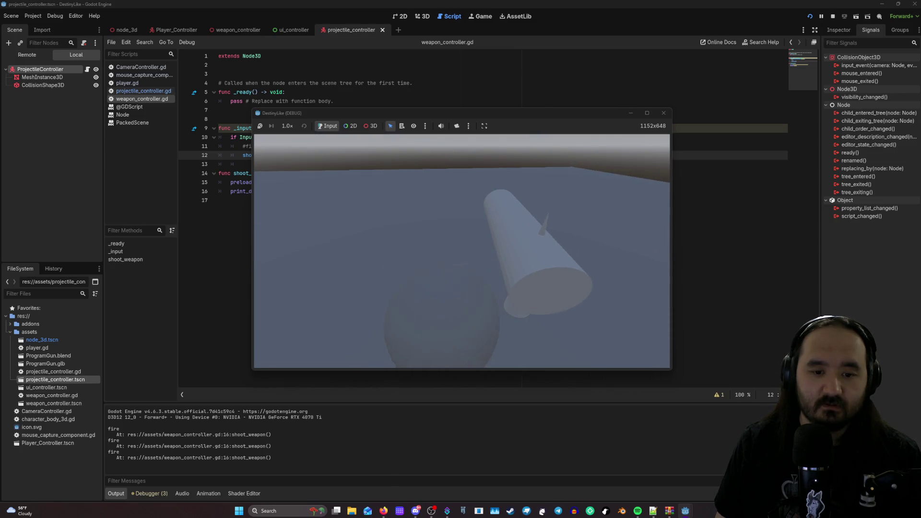
{"action": "left_click", "coordinate": [462, 252]}
{"action": "left_click", "coordinate": [462, 251]}
{"action": "left_click", "coordinate": [462, 251]}
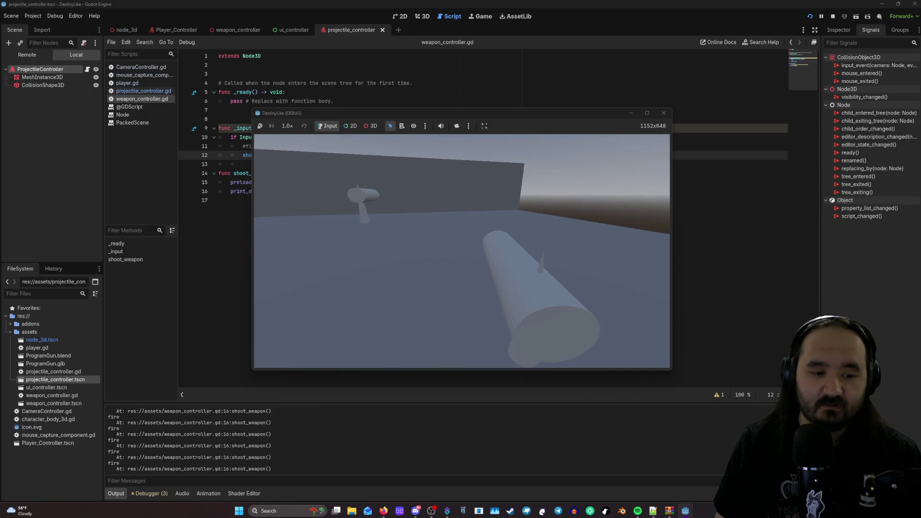
{"action": "key", "text": "F8"}
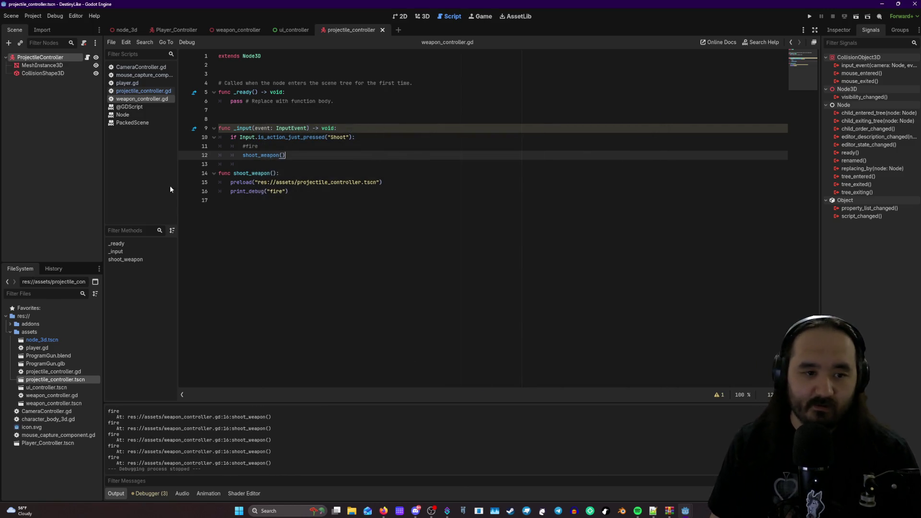
Append .instantiate() to the preload call on line 15 and run the game
{"action": "mouse_move", "coordinate": [306, 184]}
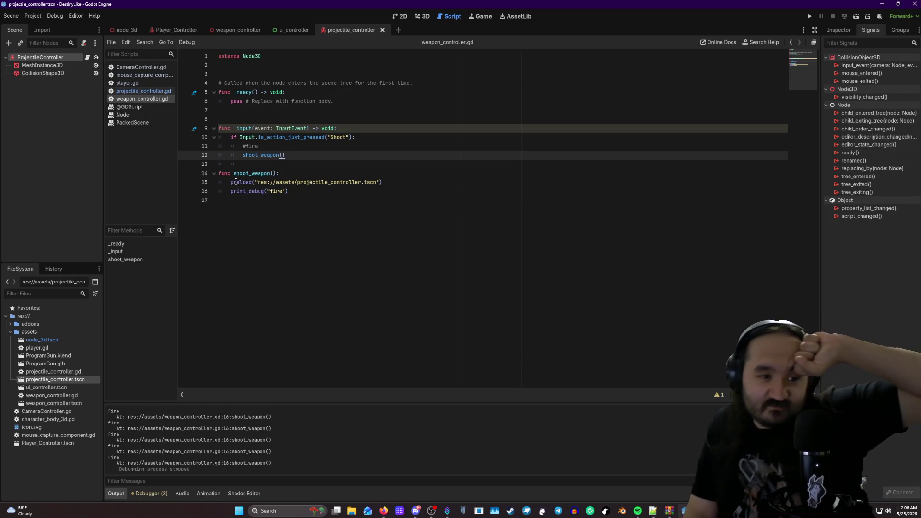
{"action": "mouse_move", "coordinate": [236, 183]}
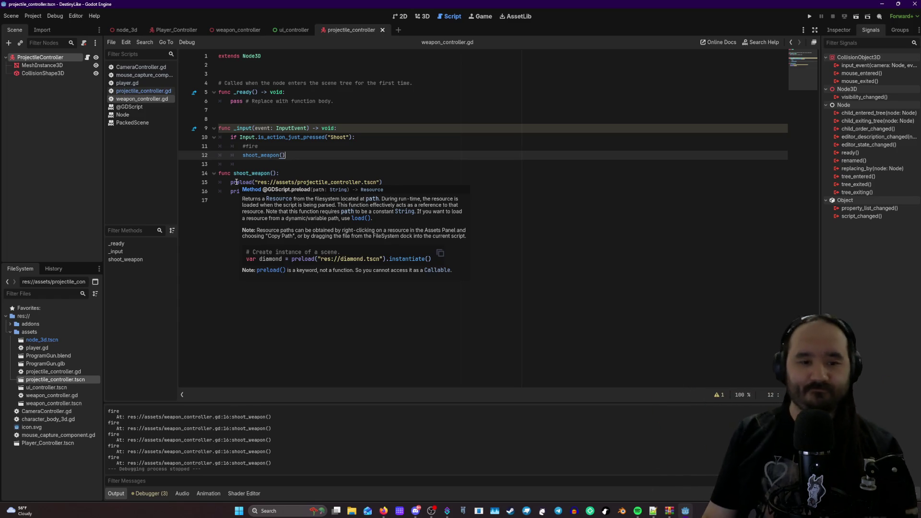
{"action": "left_click", "coordinate": [384, 183]}
{"action": "type", "text": "."}
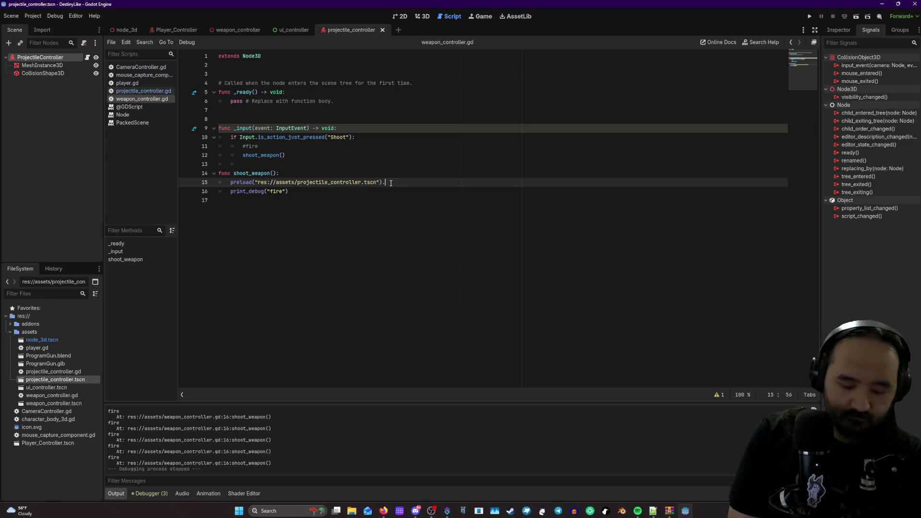
{"action": "type", "text": "insi"}
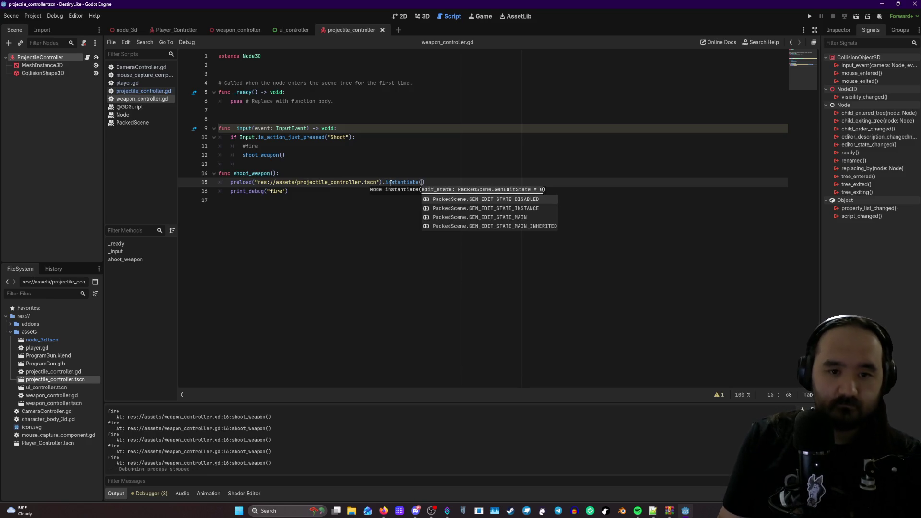
{"action": "key", "text": "Return"}
{"action": "left_click", "coordinate": [372, 232]}
{"action": "key", "text": "F5"}
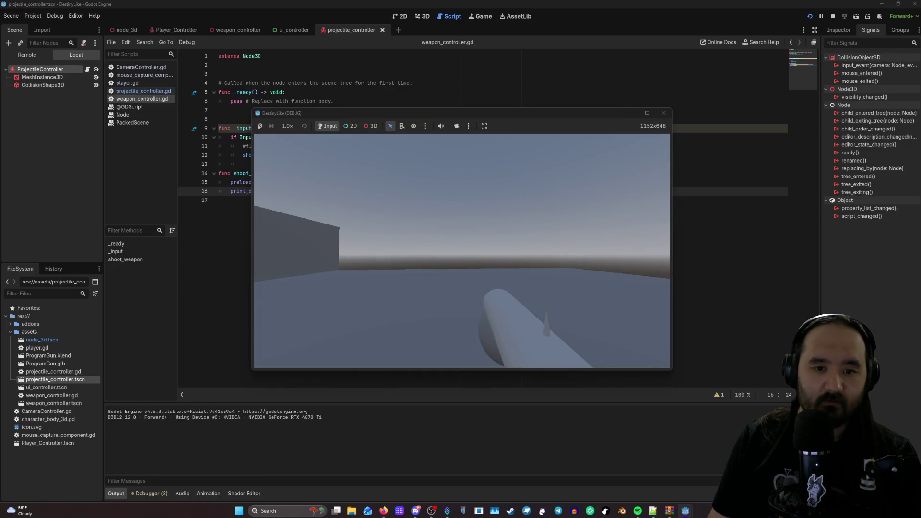
Fire once and stop the game, then inspect the instantiate call and select the line 15 preload statement
{"action": "left_click", "coordinate": [462, 251]}
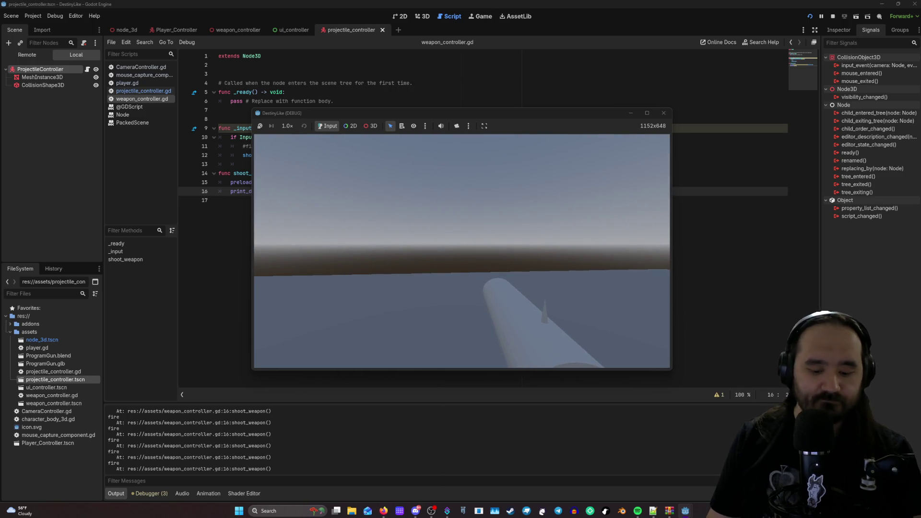
{"action": "key", "text": "F8"}
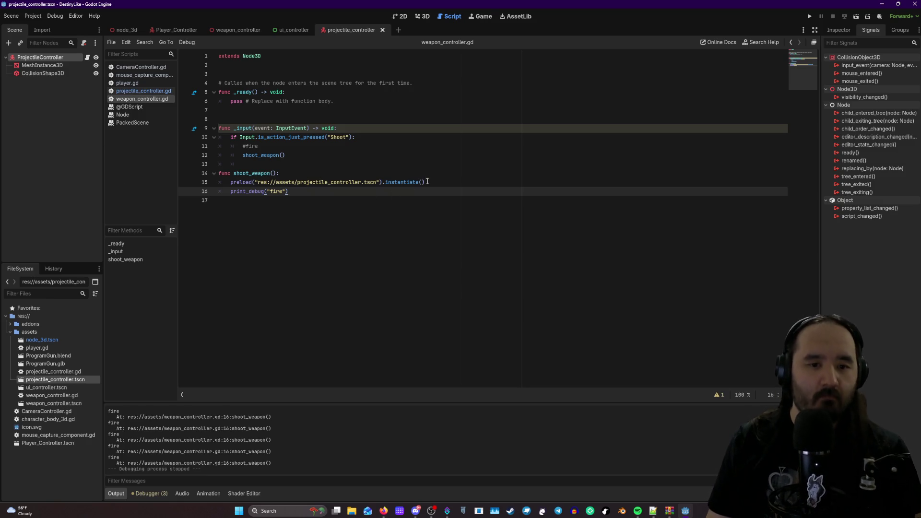
{"action": "left_click", "coordinate": [400, 181]}
{"action": "right_click", "coordinate": [392, 183]}
{"action": "key", "text": "Escape"}
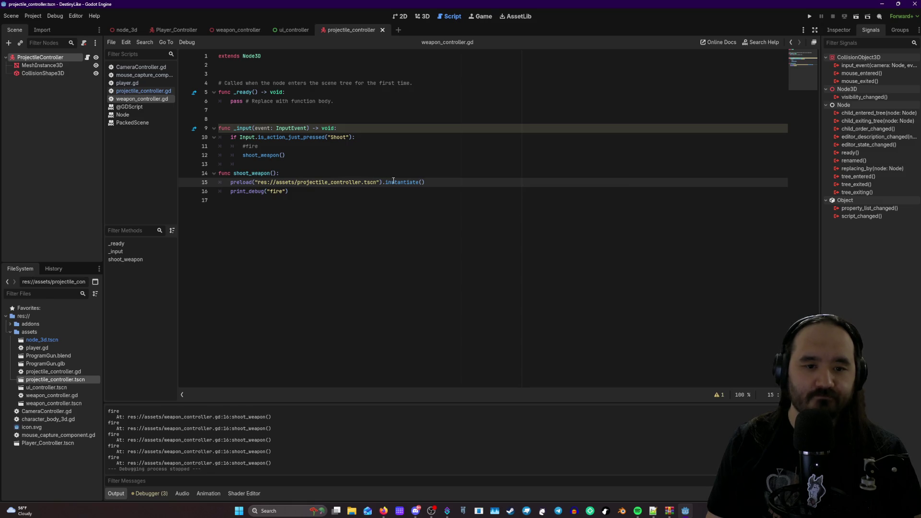
{"action": "mouse_move", "coordinate": [393, 182]}
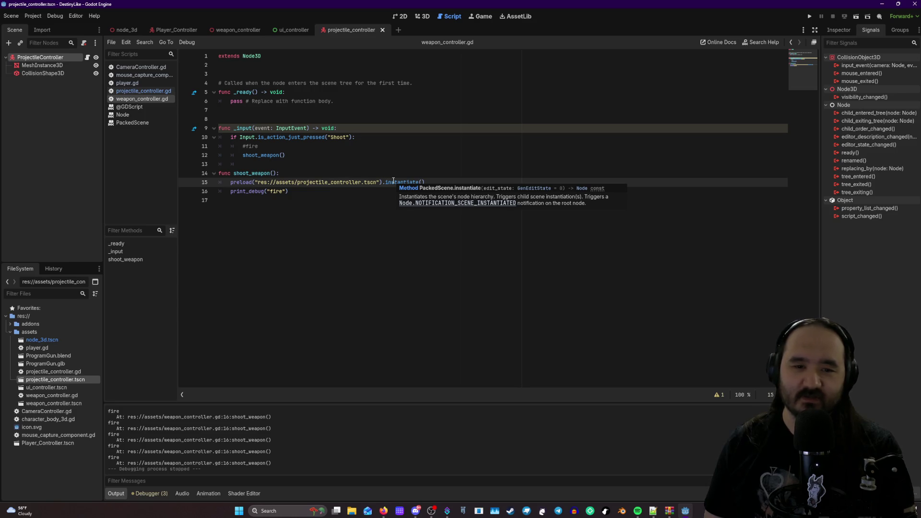
{"action": "key", "text": "End"}
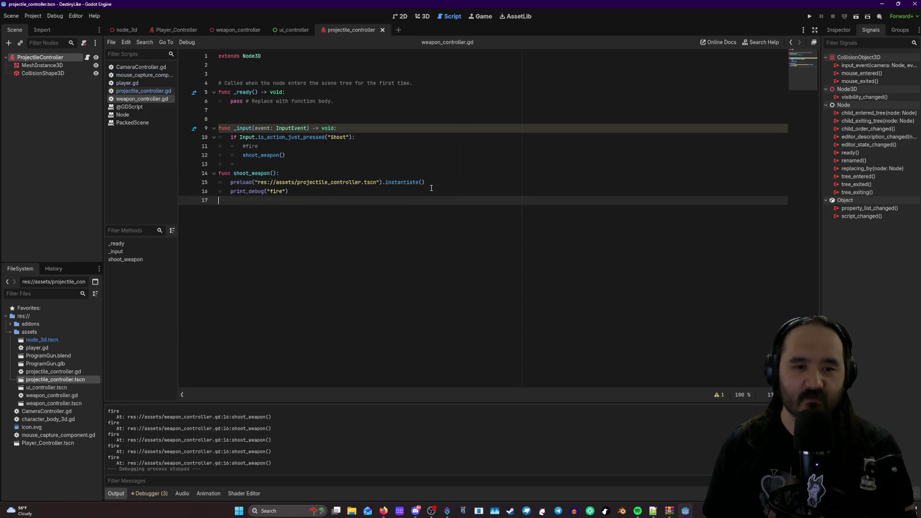
{"action": "left_click", "coordinate": [230, 184], "text": "shift"}
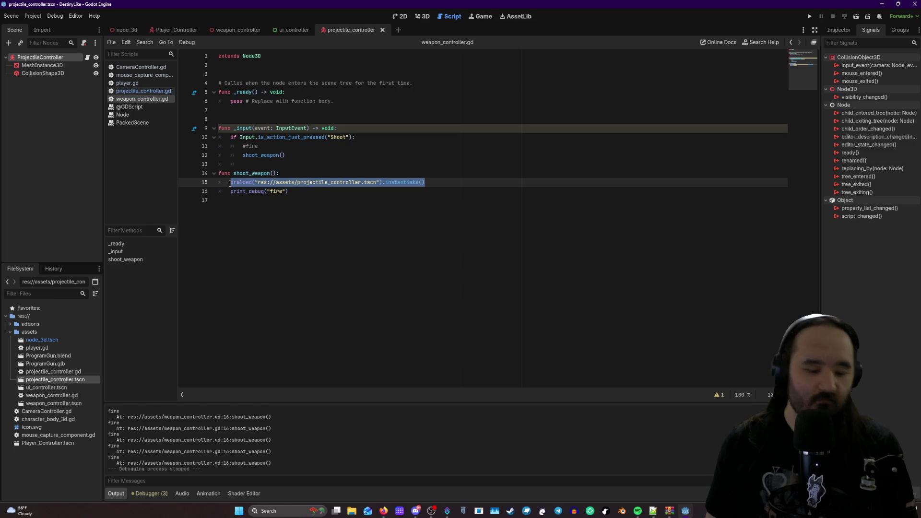
Rewrite line 15 as load("res://assets/projectile_controller.tscn") by dragging the scene from FileSystem
{"action": "type", "text": "spawn"}
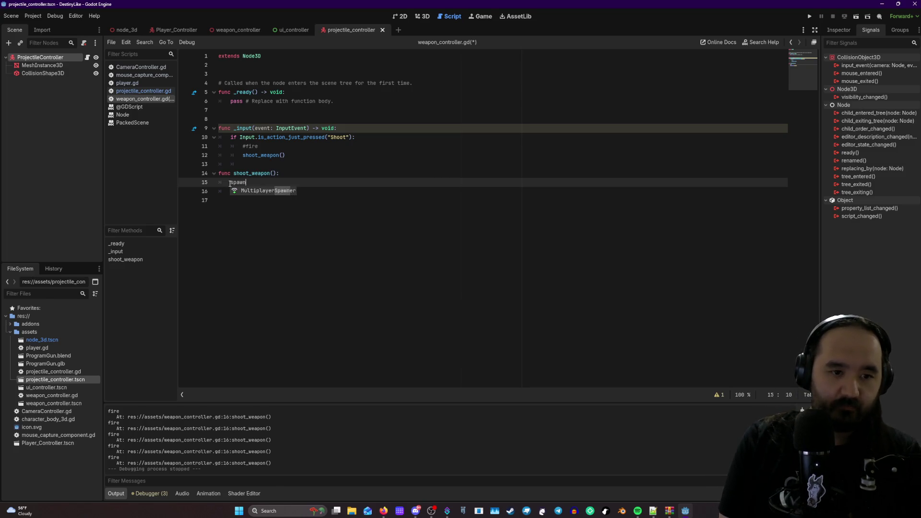
{"action": "key", "text": "BackSpace"}
{"action": "key", "text": "BackSpace"}
{"action": "key", "text": "BackSpace"}
{"action": "type", "text": "p"}
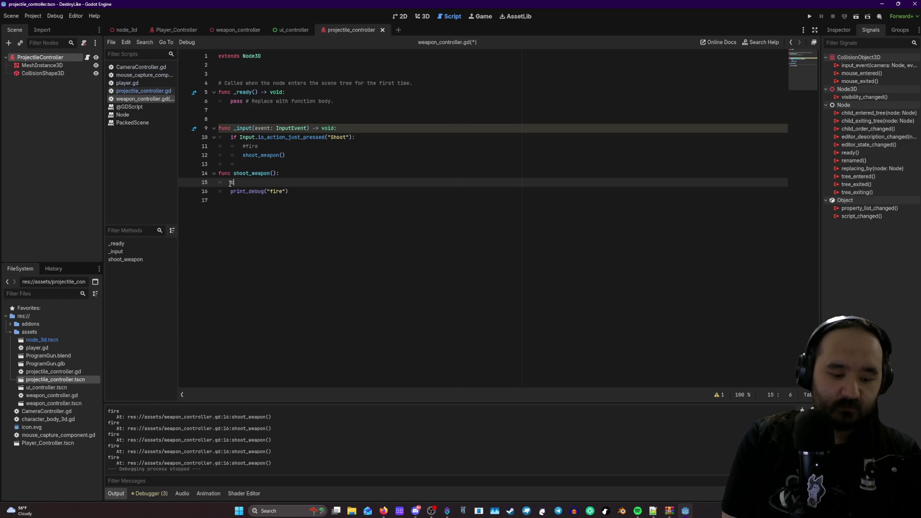
{"action": "type", "text": "at"}
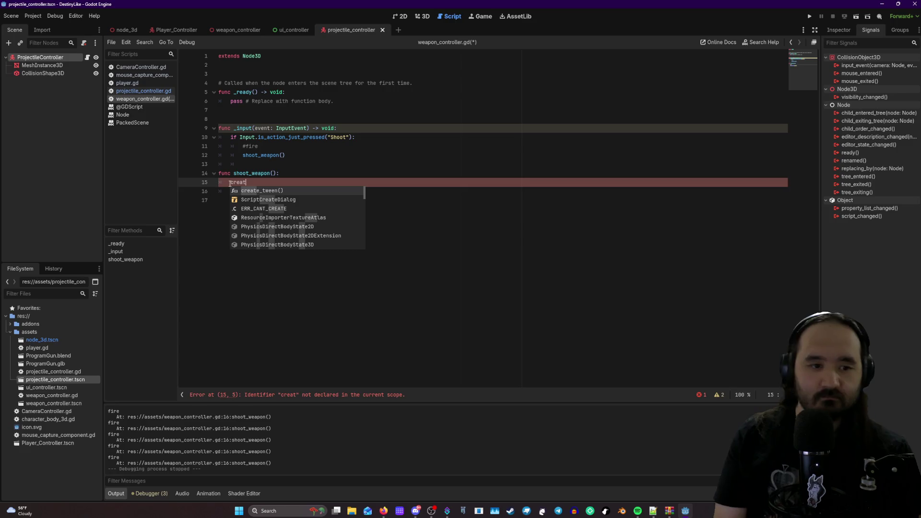
{"action": "key", "text": "BackSpace"}
{"action": "key", "text": "BackSpace"}
{"action": "key", "text": "BackSpace"}
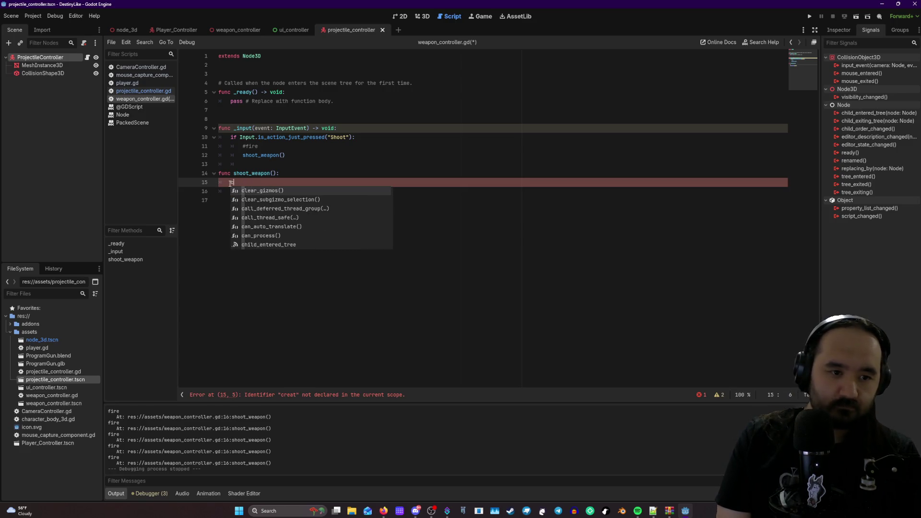
{"action": "type", "text": "oad"}
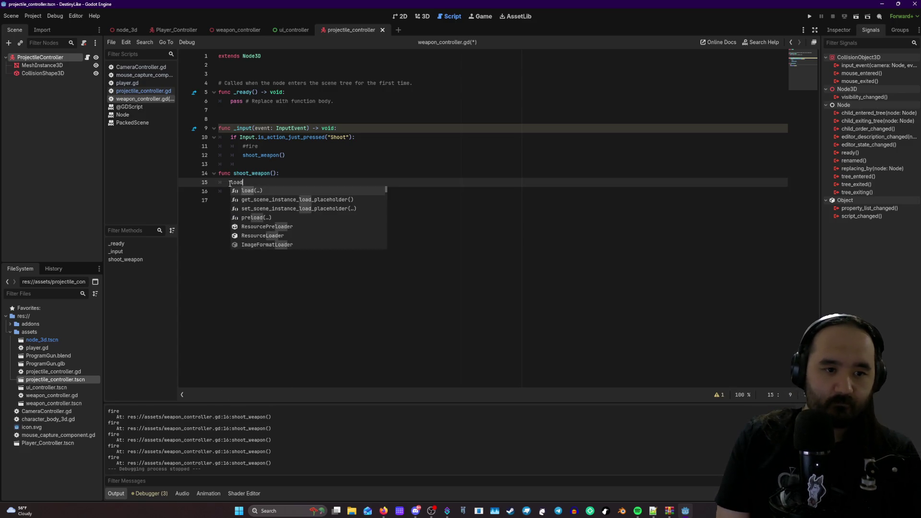
{"action": "double_click", "coordinate": [261, 190]}
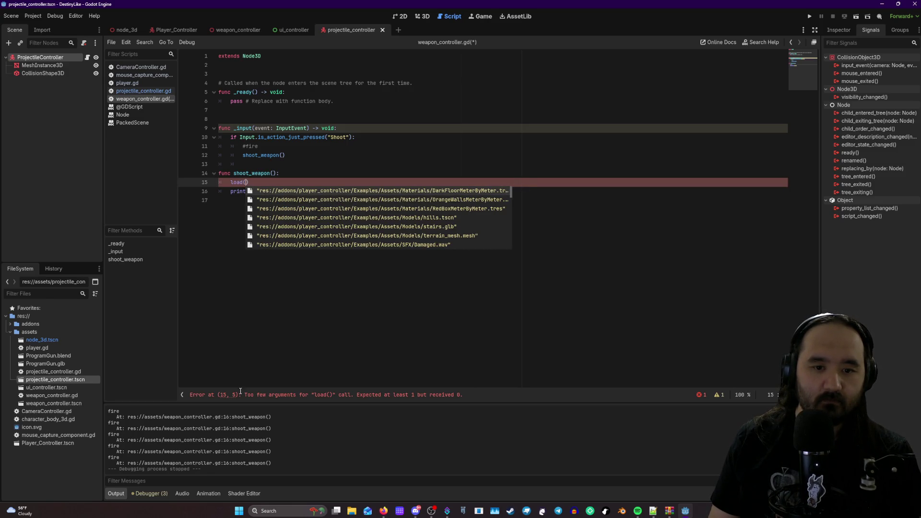
{"action": "left_click_drag", "start_coordinate": [54, 383], "coordinate": [246, 187]}
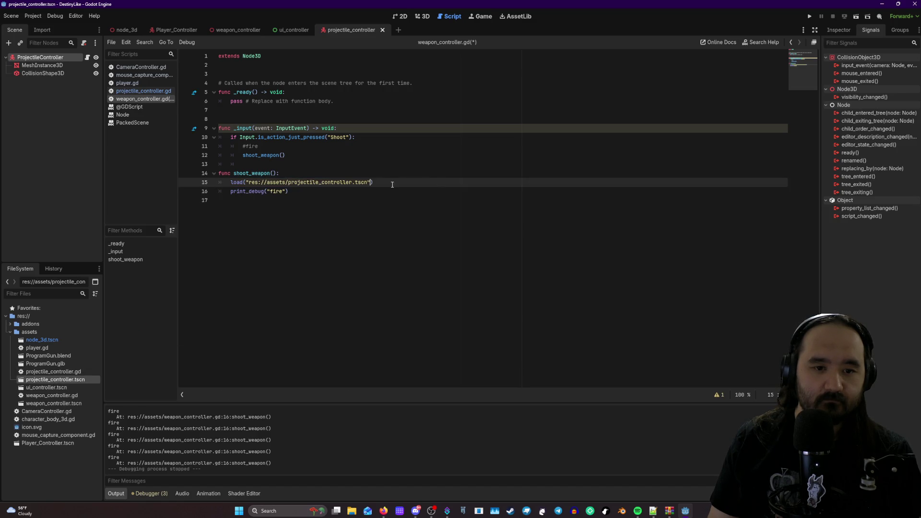
{"action": "left_click", "coordinate": [360, 191]}
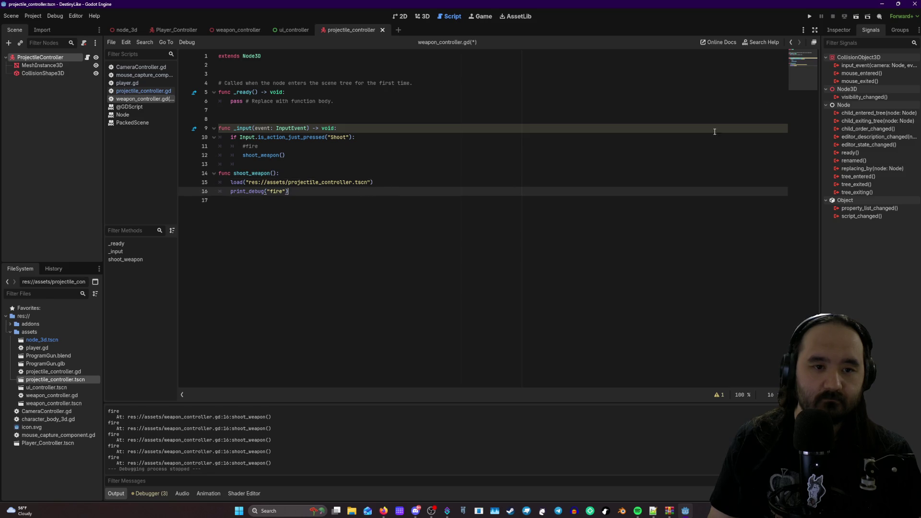
Run the project, fire three shots, then stop the game with F8
{"action": "left_click", "coordinate": [810, 17]}
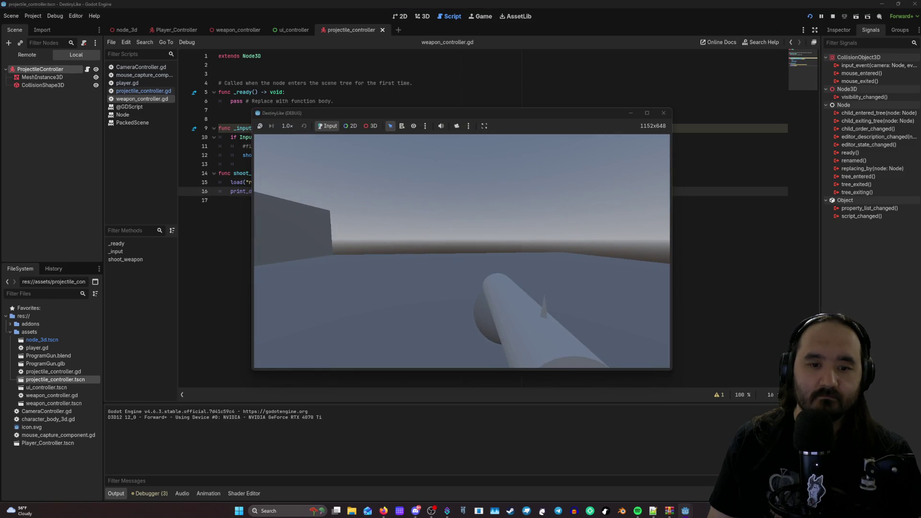
{"action": "left_click", "coordinate": [462, 251]}
{"action": "left_click", "coordinate": [462, 251]}
{"action": "left_click", "coordinate": [462, 251]}
{"action": "left_click", "coordinate": [462, 251]}
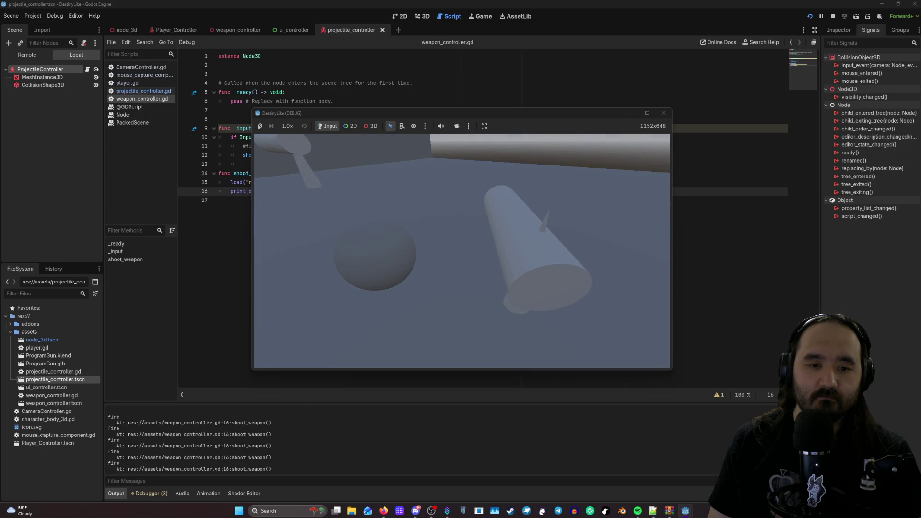
{"action": "left_click", "coordinate": [462, 251]}
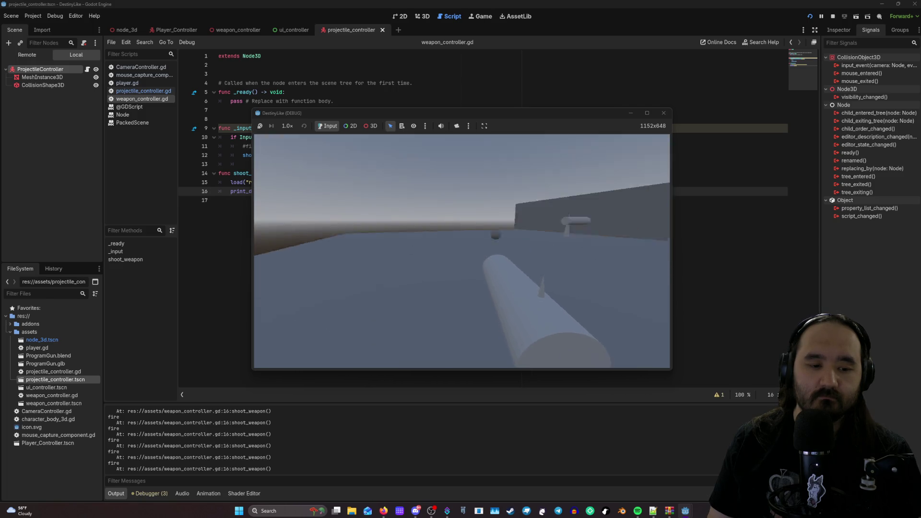
{"action": "key", "text": "F8"}
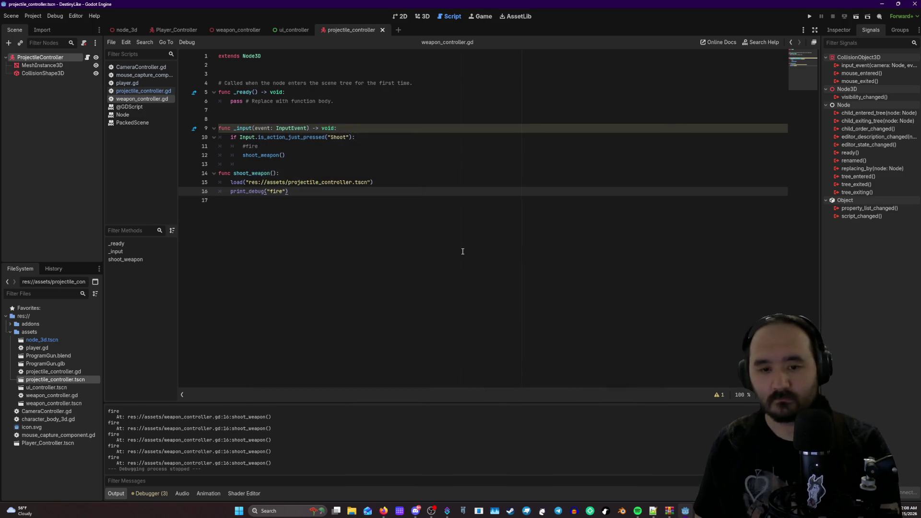
Review the "fire" messages in the Output panel and switch to projectile_controller.gd at empty line 4
{"action": "scroll", "coordinate": [490, 465], "scroll_direction": "up", "scroll_amount": 2}
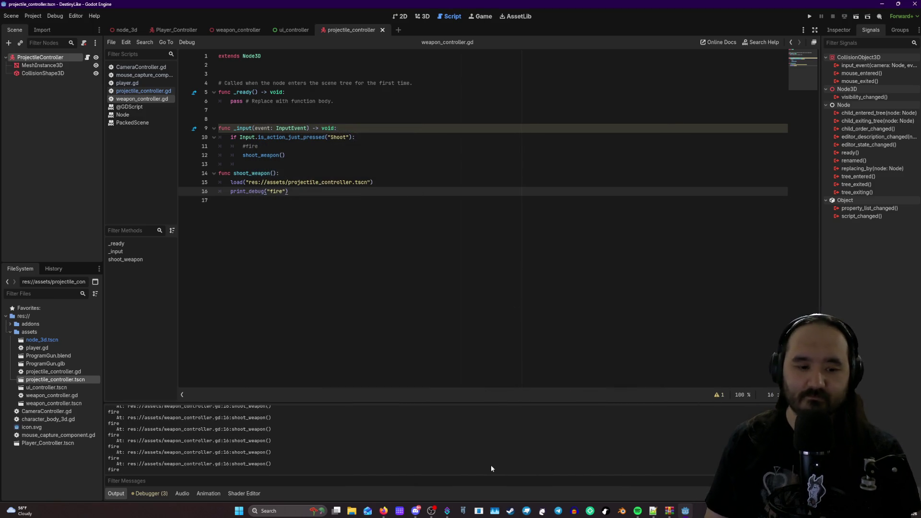
{"action": "scroll", "coordinate": [495, 458], "scroll_direction": "up", "scroll_amount": 3}
{"action": "scroll", "coordinate": [495, 457], "scroll_direction": "down", "scroll_amount": 3}
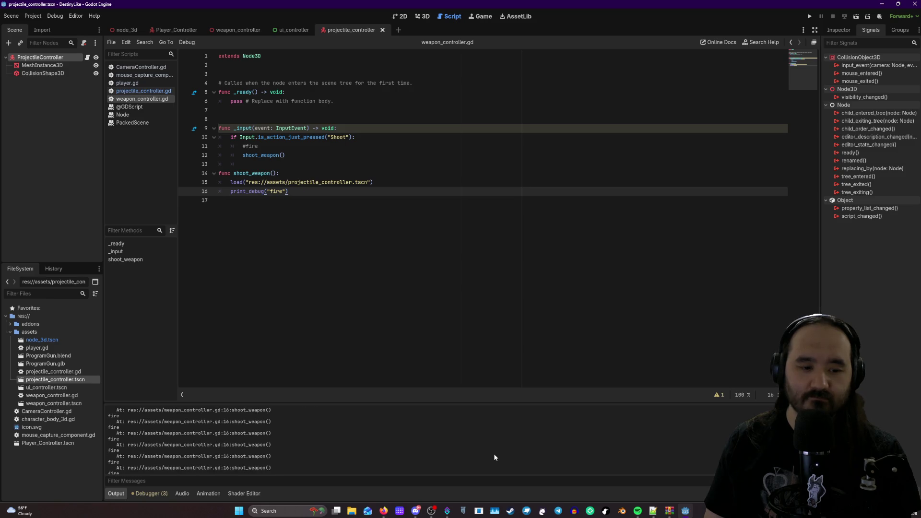
{"action": "scroll", "coordinate": [496, 456], "scroll_direction": "down", "scroll_amount": 1}
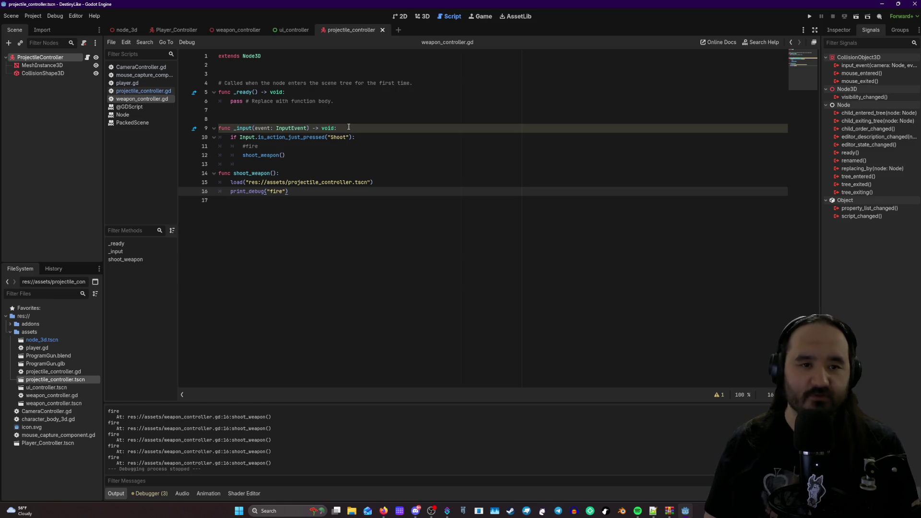
{"action": "left_click", "coordinate": [144, 91]}
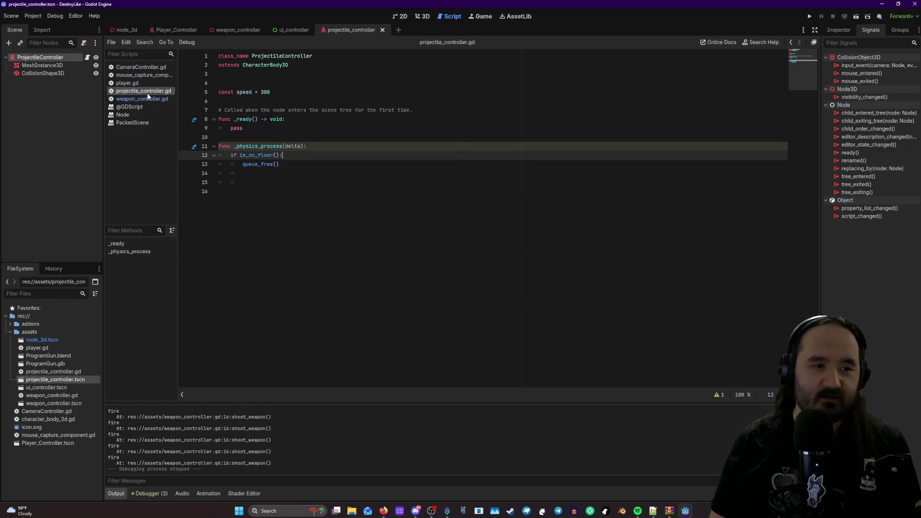
{"action": "left_click", "coordinate": [145, 99]}
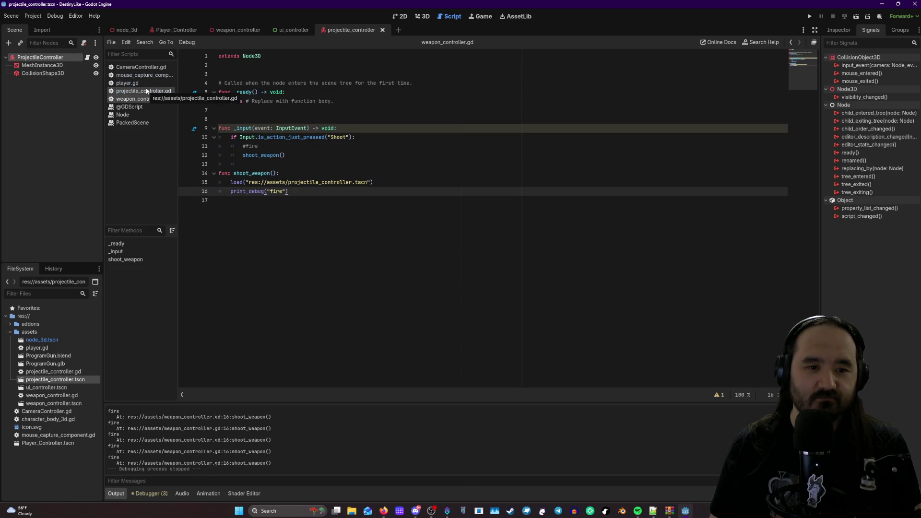
{"action": "left_click", "coordinate": [146, 91]}
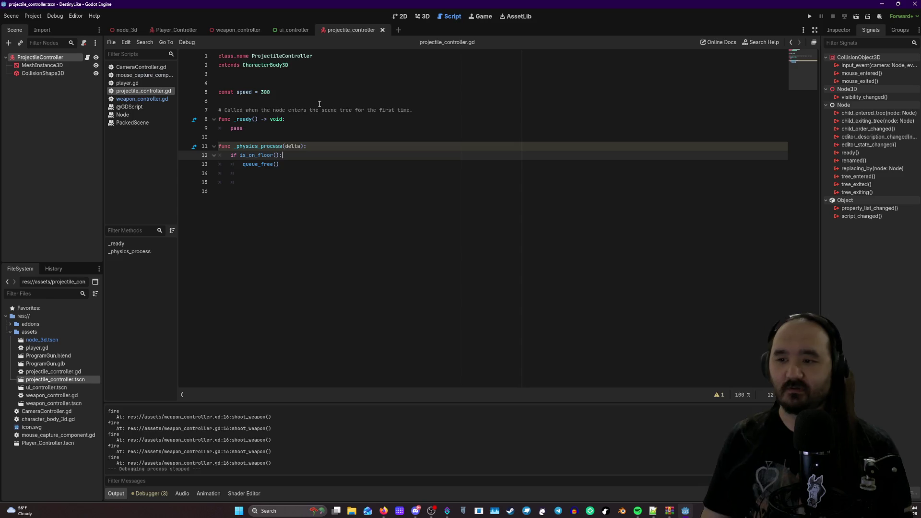
{"action": "left_click", "coordinate": [242, 84]}
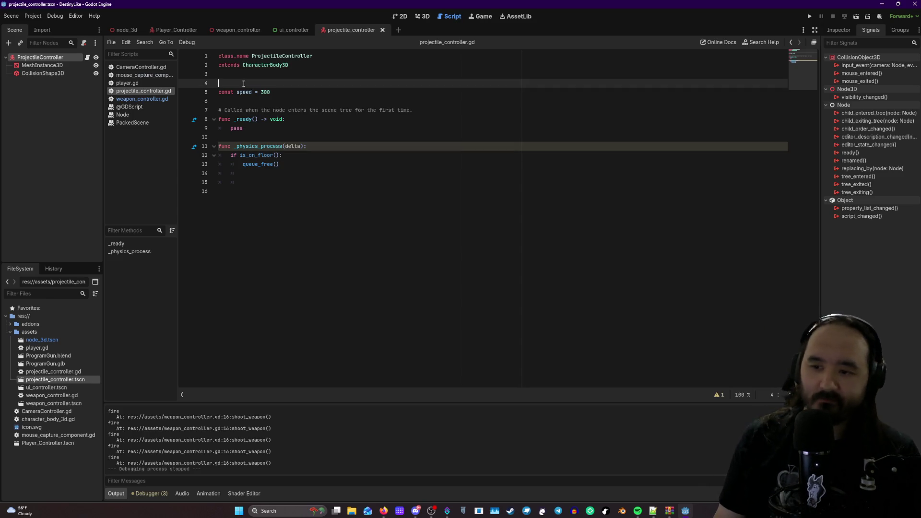
Add a new variable line below var direction and name it provelocity
{"action": "type", "text": "var direction = 1"}
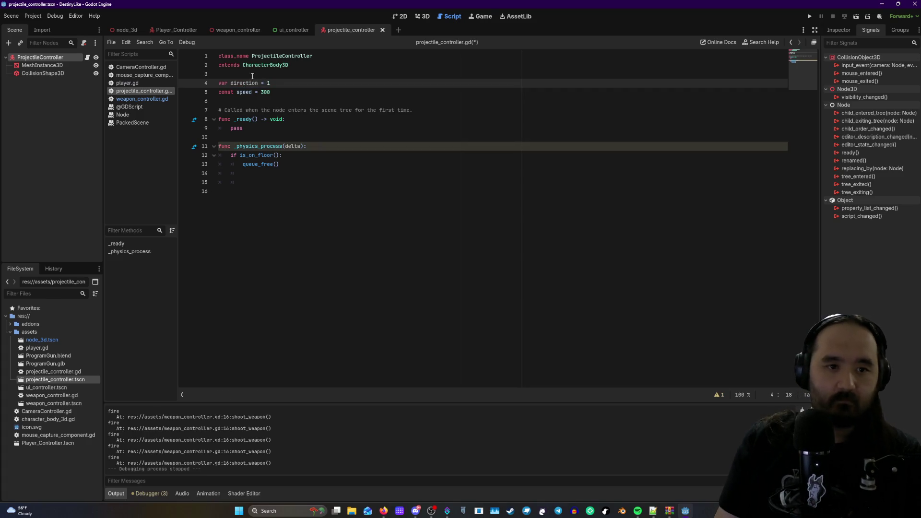
{"action": "left_click", "coordinate": [279, 91]}
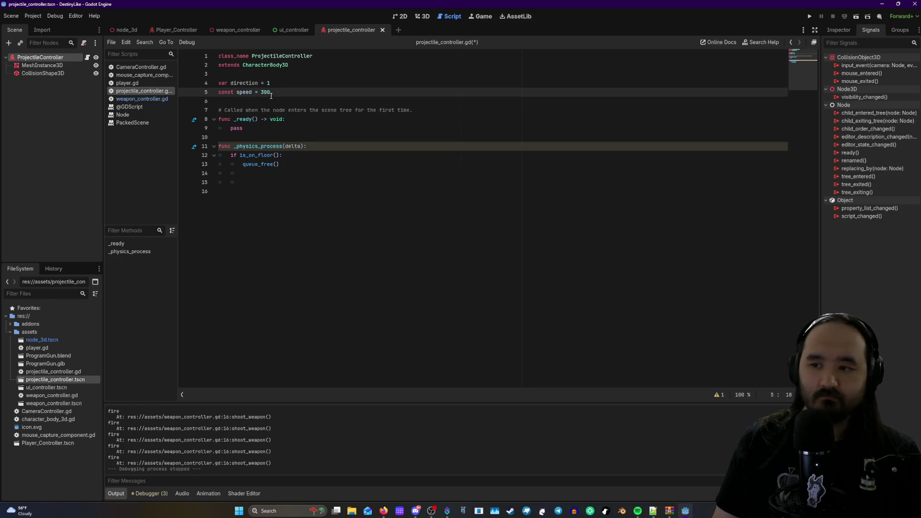
{"action": "left_click", "coordinate": [281, 86]}
{"action": "key", "text": "Return"}
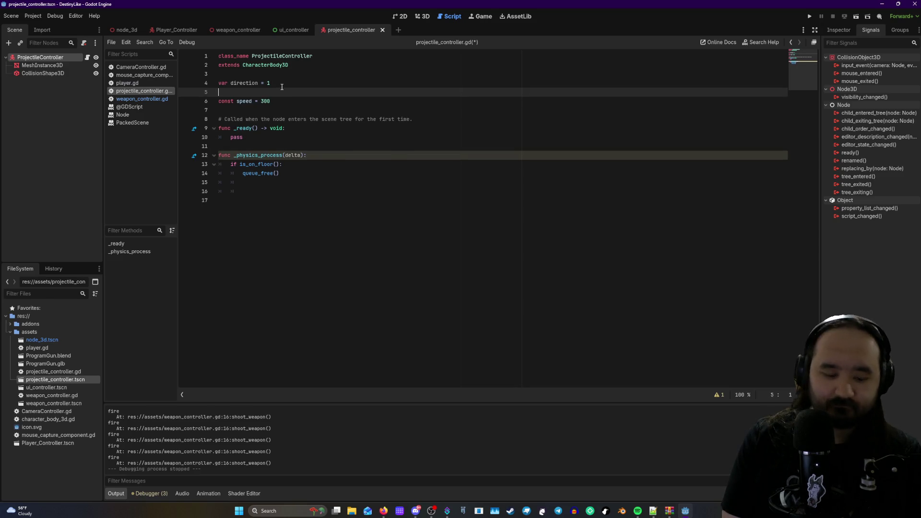
{"action": "type", "text": "jecvtil"}
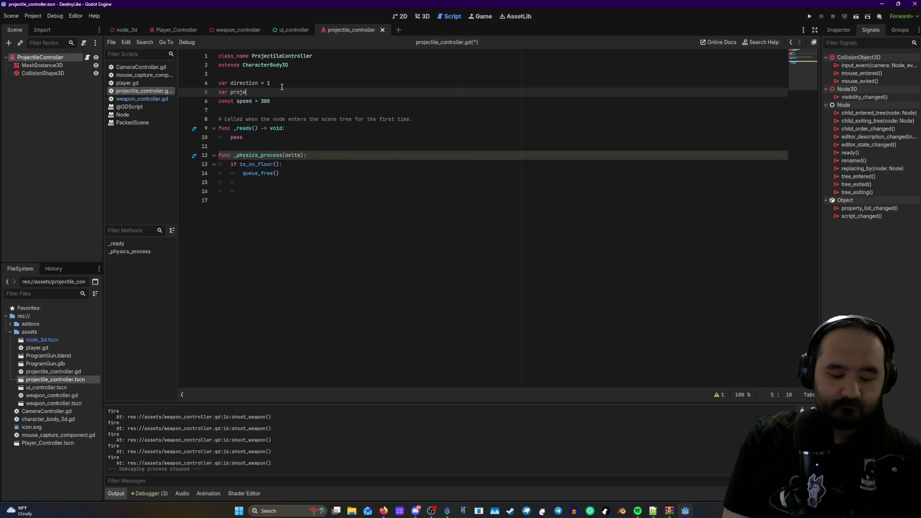
{"action": "key", "text": "BackSpace"}
{"action": "key", "text": "BackSpace"}
{"action": "key", "text": "BackSpace"}
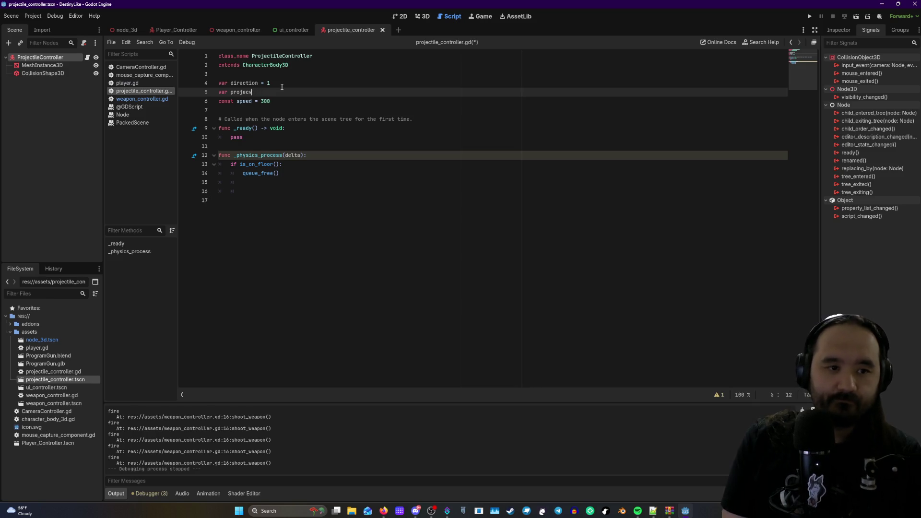
{"action": "type", "text": "ile"}
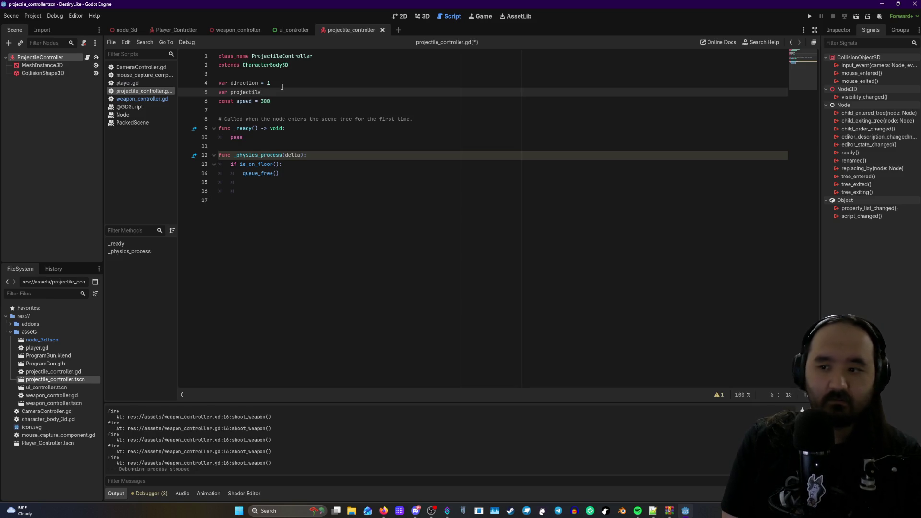
{"action": "type", "text": "_ve"}
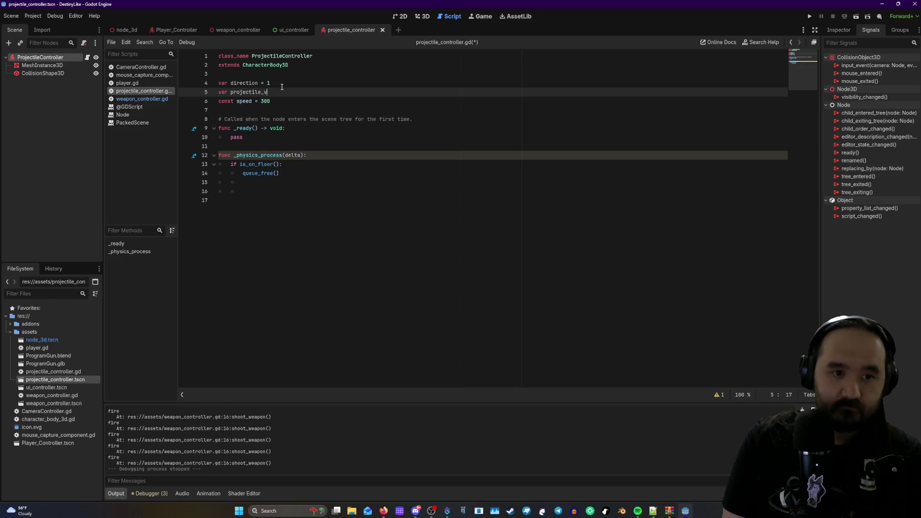
{"action": "type", "text": "locity"}
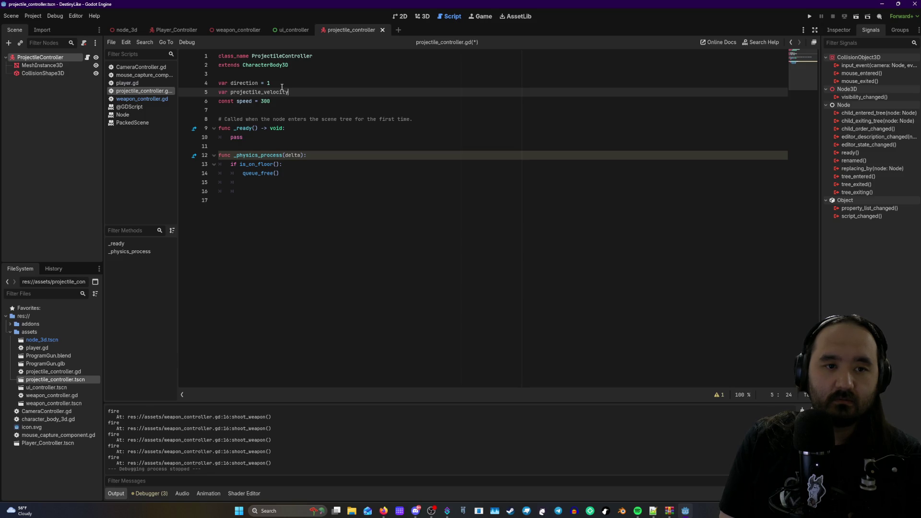
{"action": "key", "text": "BackSpace"}
{"action": "key", "text": "BackSpace"}
{"action": "key", "text": "BackSpace"}
{"action": "key", "text": "BackSpace"}
{"action": "key", "text": "BackSpace"}
{"action": "key", "text": "BackSpace"}
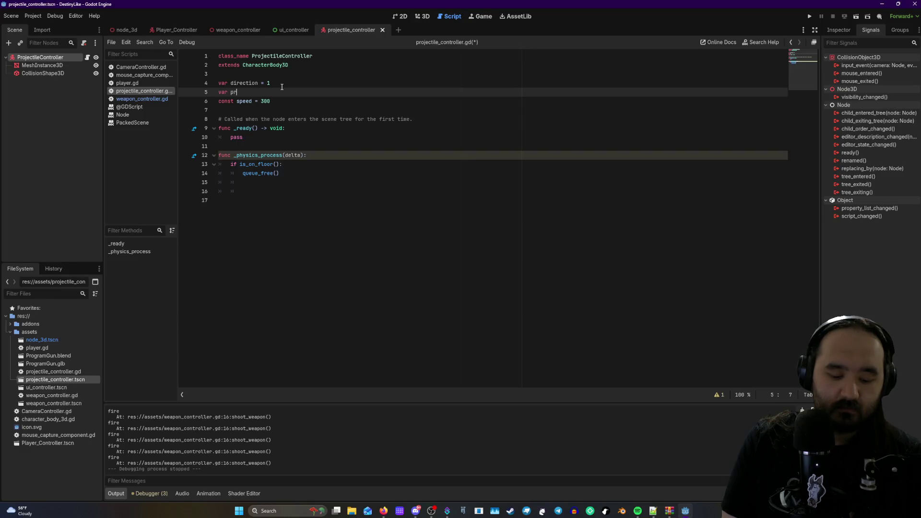
{"action": "type", "text": "locity"}
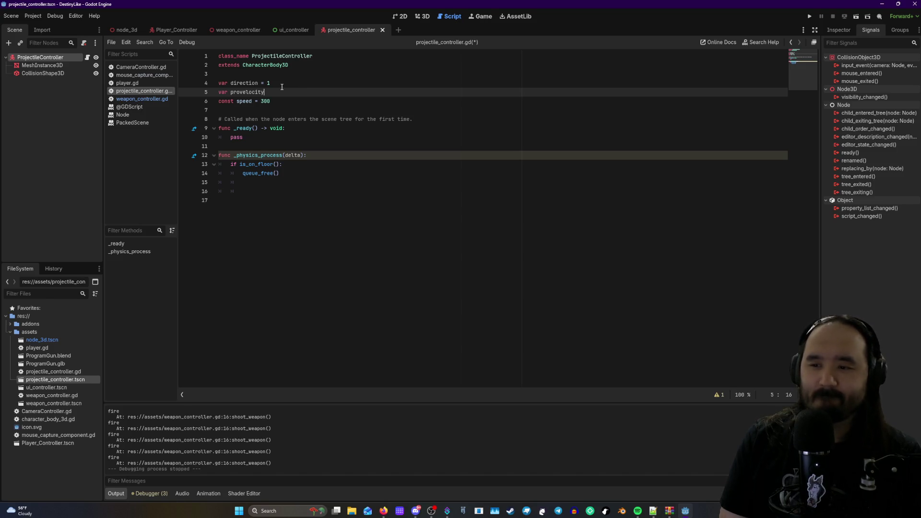
Initialize provelocity to Vector2() using the Vector2 autocomplete suggestion
{"action": "type", "text": "= ve"}
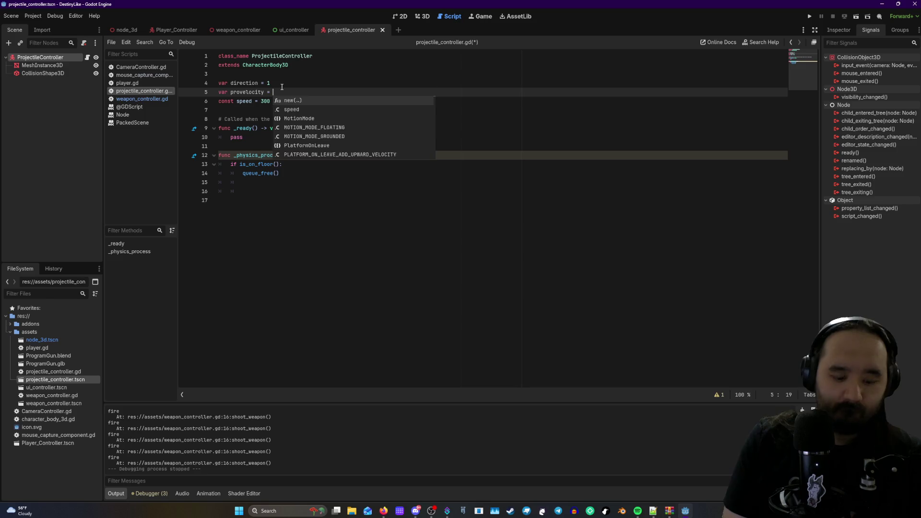
{"action": "type", "text": "cto"}
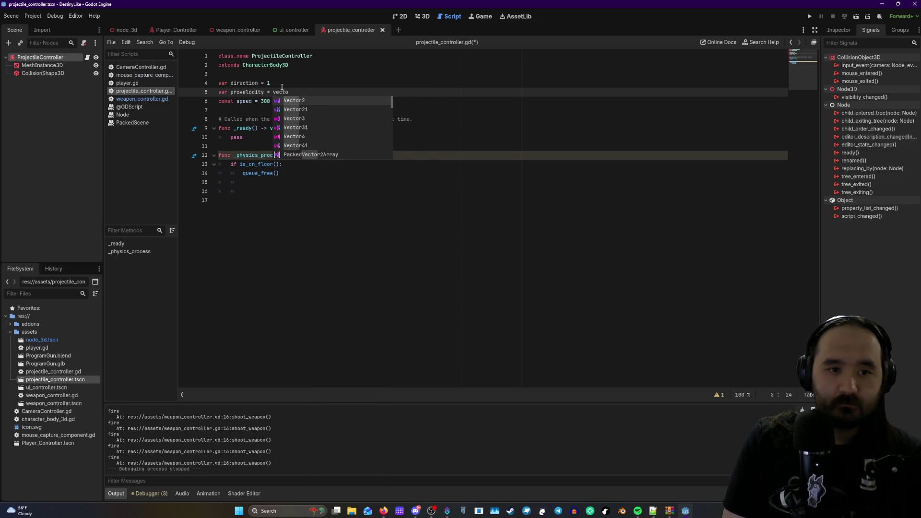
{"action": "key", "text": "Return"}
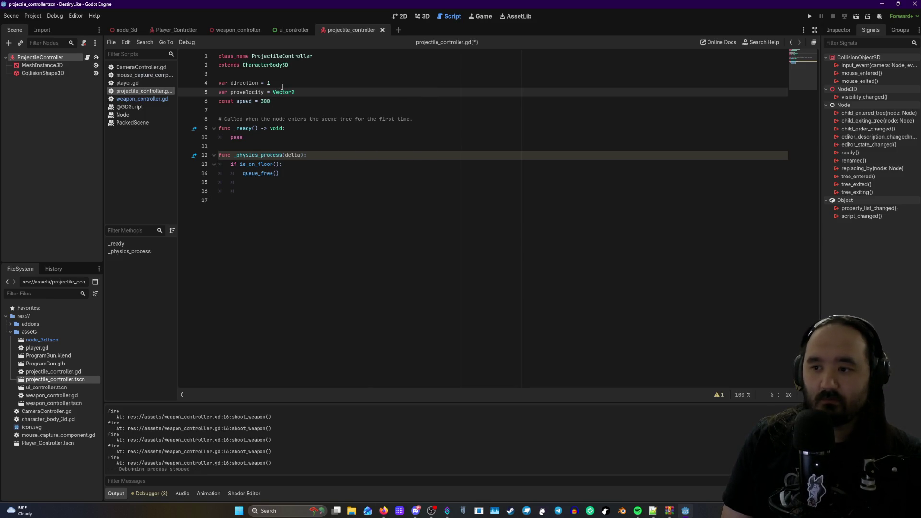
{"action": "type", "text": "("}
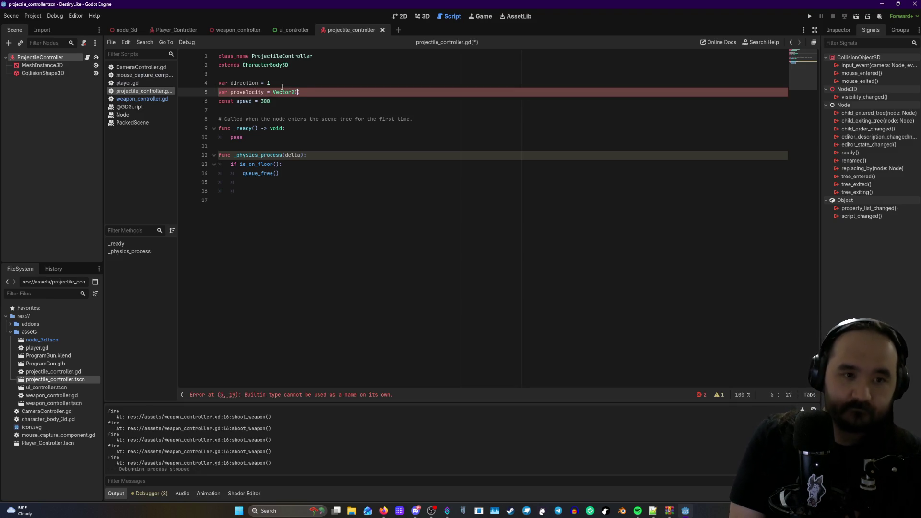
{"action": "key", "text": "Down"}
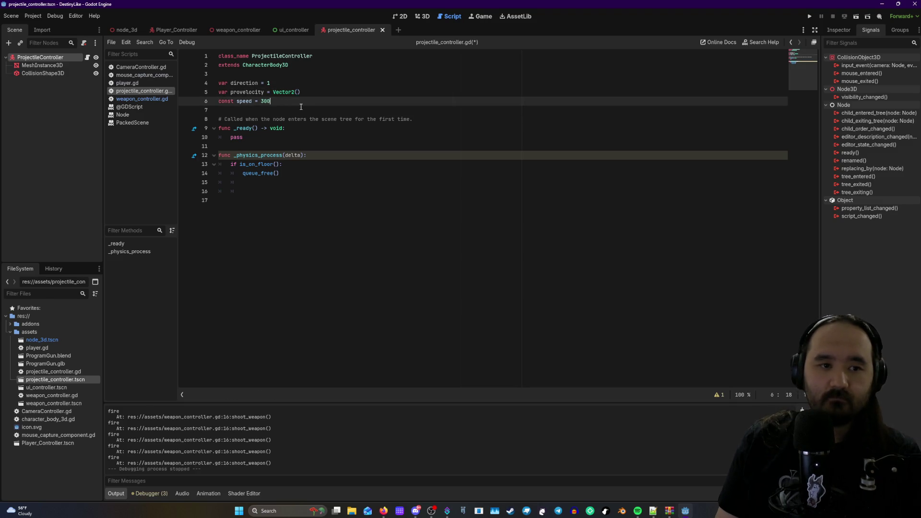
{"action": "left_click", "coordinate": [307, 129]}
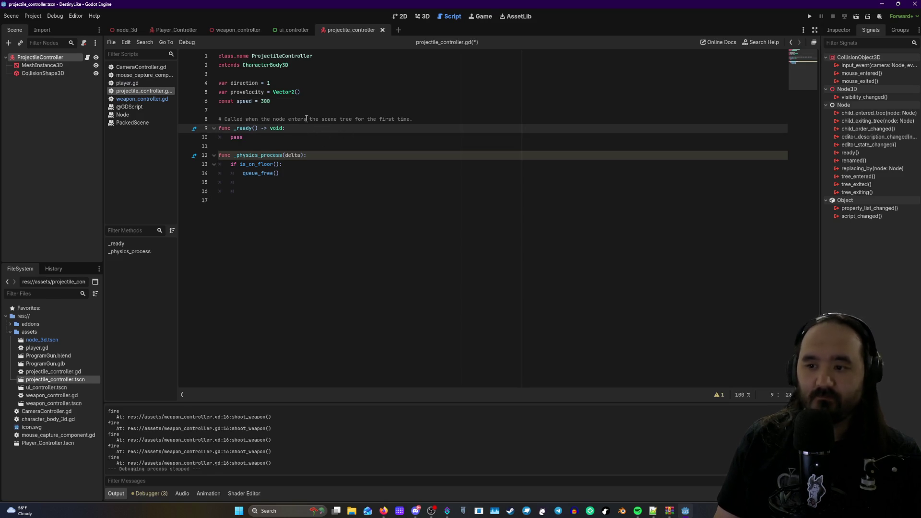
{"action": "left_click", "coordinate": [272, 139]}
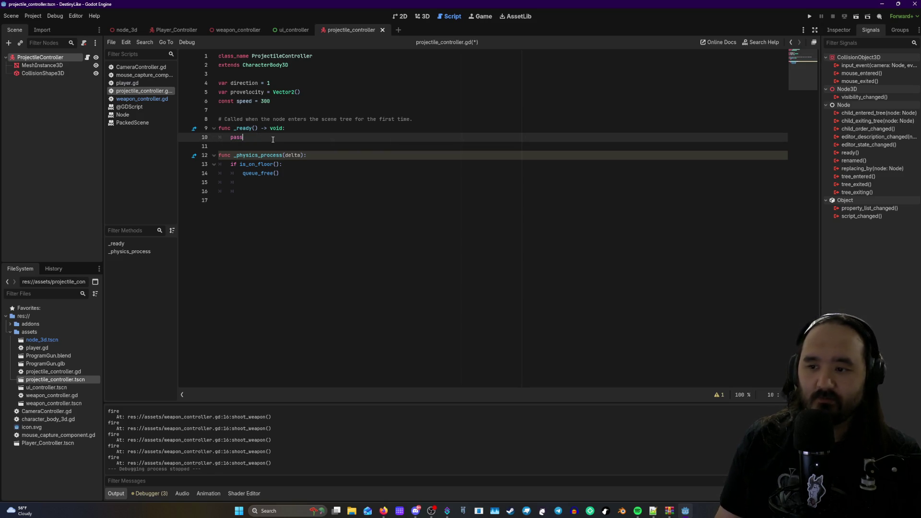
Replace pass in _ready with provelocity.x = speed *direction
{"action": "key", "text": "BackSpace"}
{"action": "key", "text": "BackSpace"}
{"action": "key", "text": "BackSpace"}
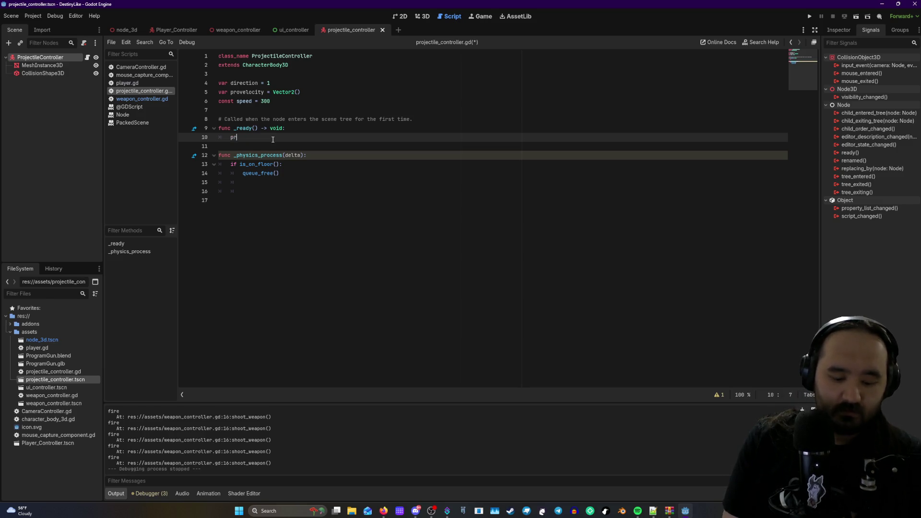
{"action": "type", "text": "ove"}
{"action": "key", "text": "Return"}
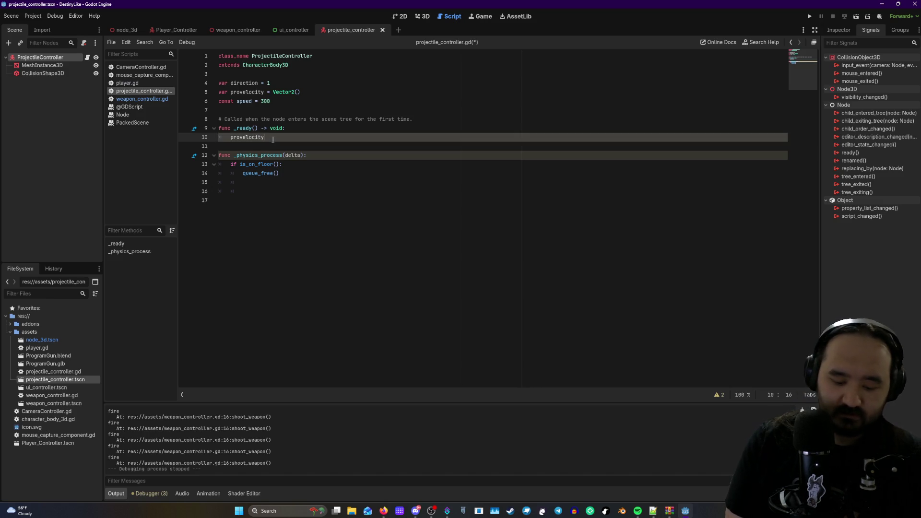
{"action": "type", "text": ".x"}
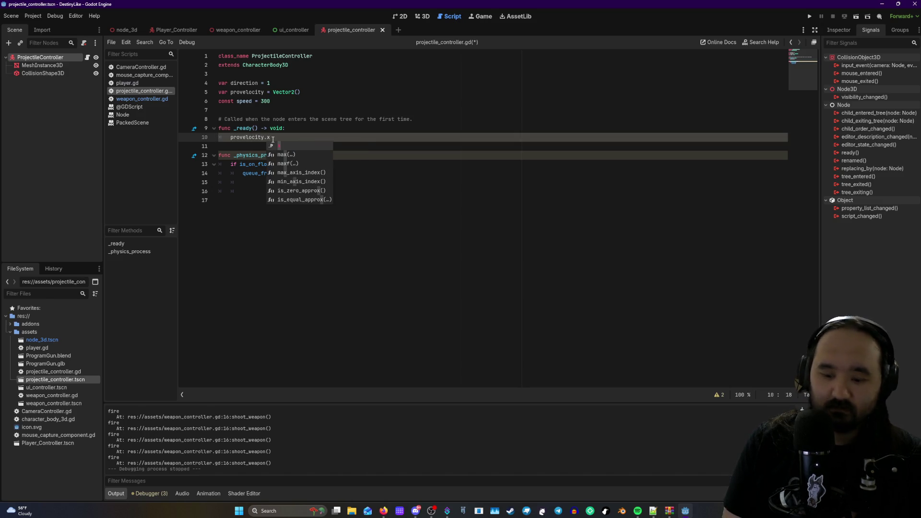
{"action": "type", "text": " = speed "}
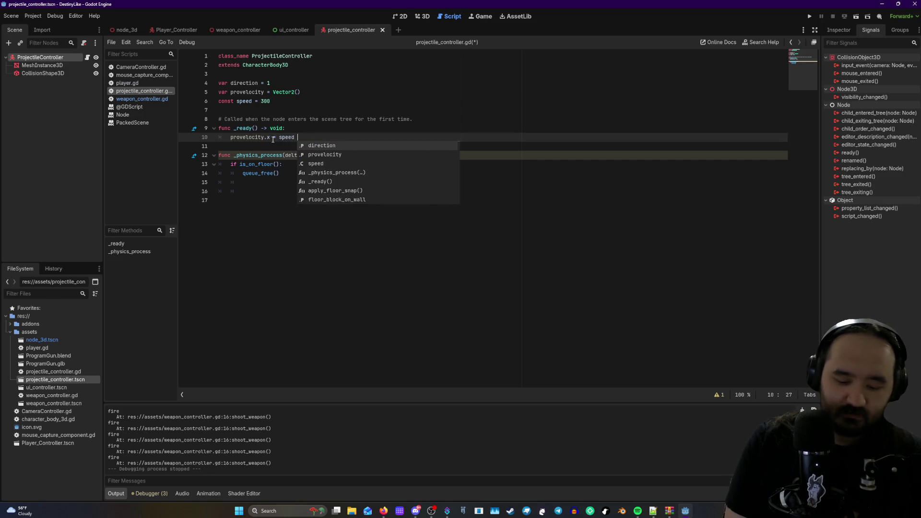
{"action": "type", "text": "*d"}
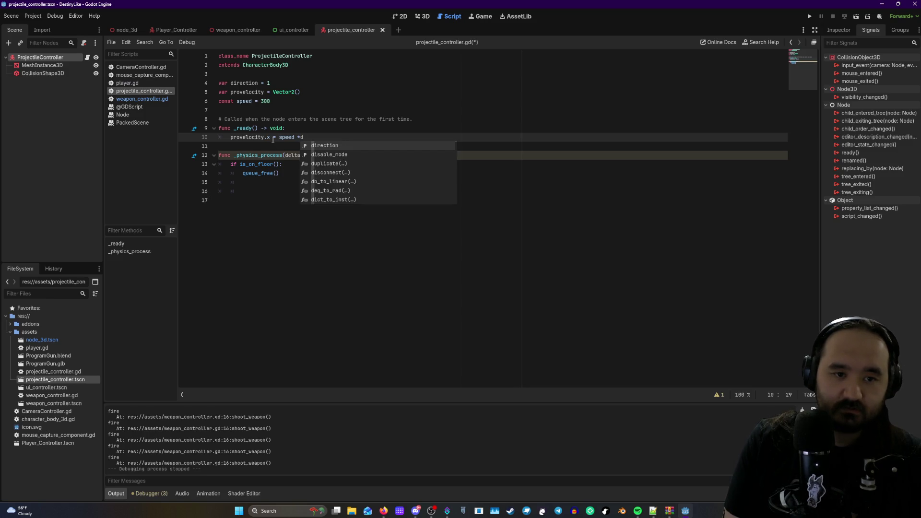
{"action": "key", "text": "Return"}
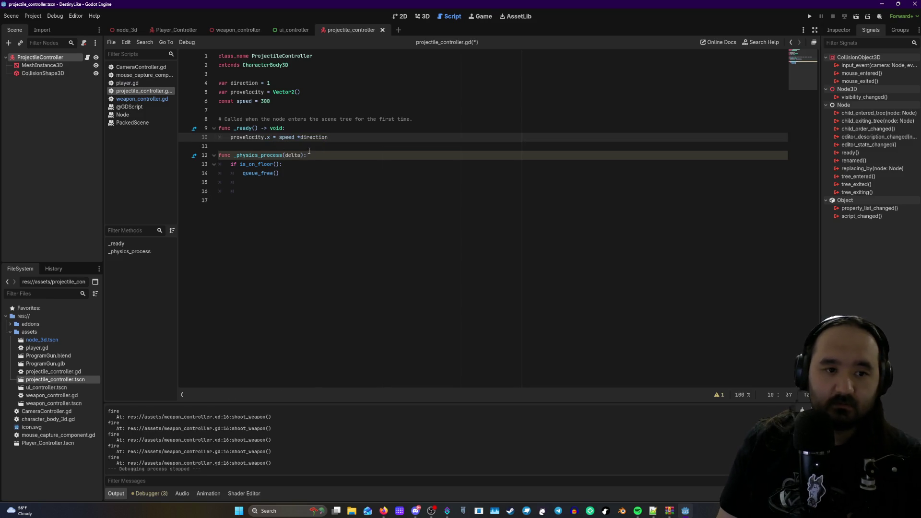
{"action": "left_click", "coordinate": [301, 150]}
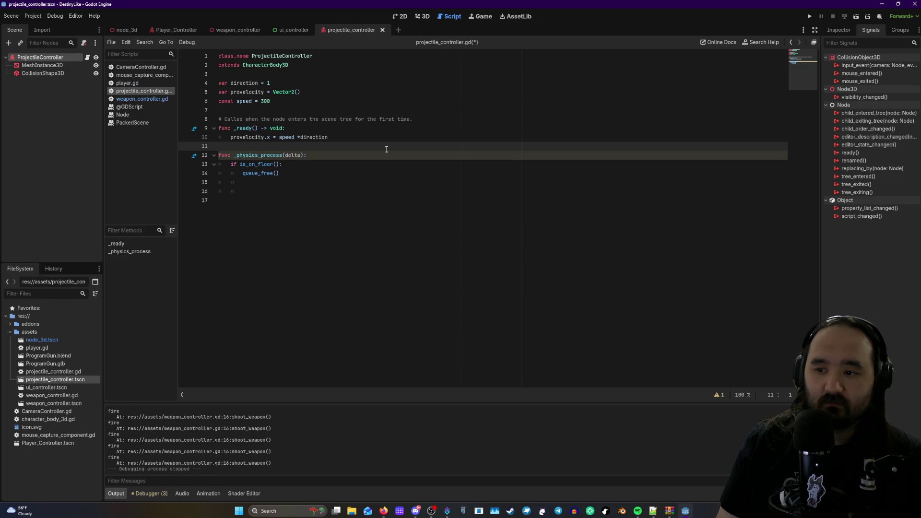
Add move_and_slide() on a new line below queue_free() in _physics_process
{"action": "left_click", "coordinate": [302, 163]}
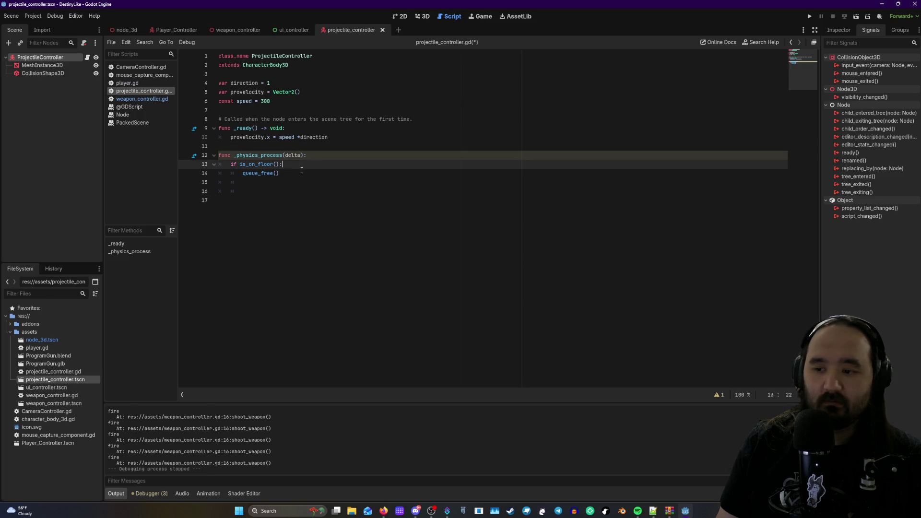
{"action": "left_click", "coordinate": [302, 172]}
{"action": "left_click", "coordinate": [299, 181]}
{"action": "key", "text": "Return"}
{"action": "type", "text": "movea"}
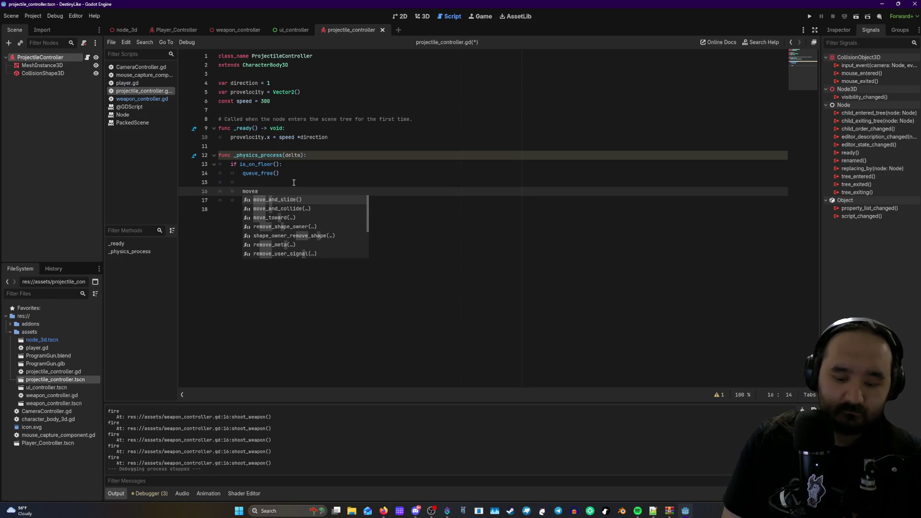
{"action": "key", "text": "Return"}
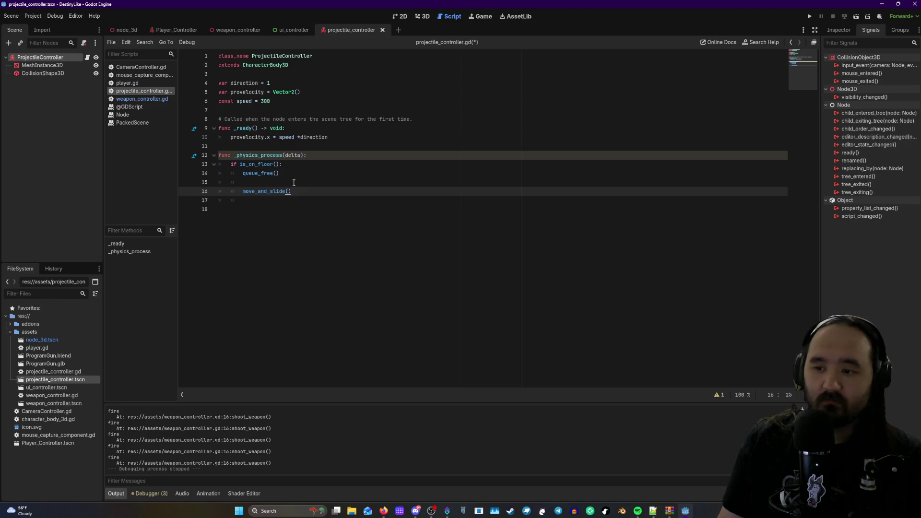
{"action": "left_click", "coordinate": [350, 200]}
{"action": "left_click_drag", "start_coordinate": [498, 174], "coordinate": [513, 177]}
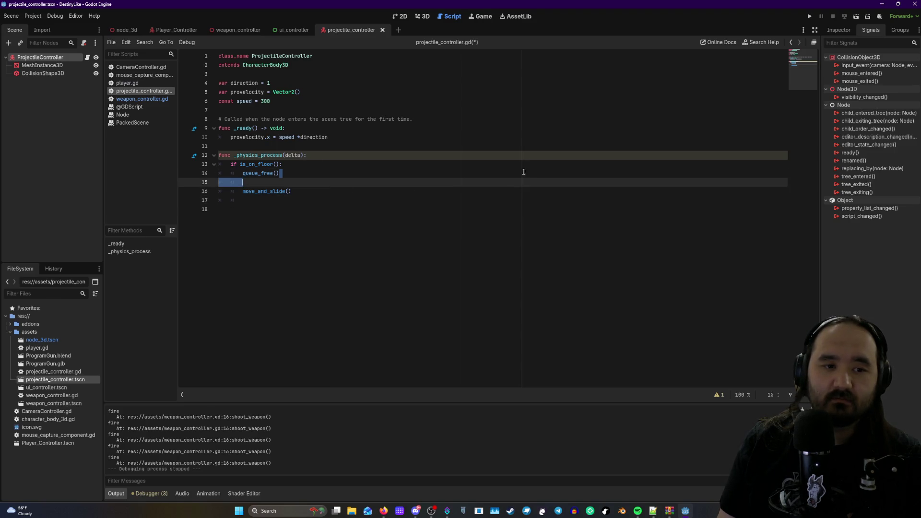
Run the game, fire seven projectiles including one at the floor, then stop it with F8
{"action": "left_click", "coordinate": [713, 104]}
{"action": "left_click", "coordinate": [810, 17]}
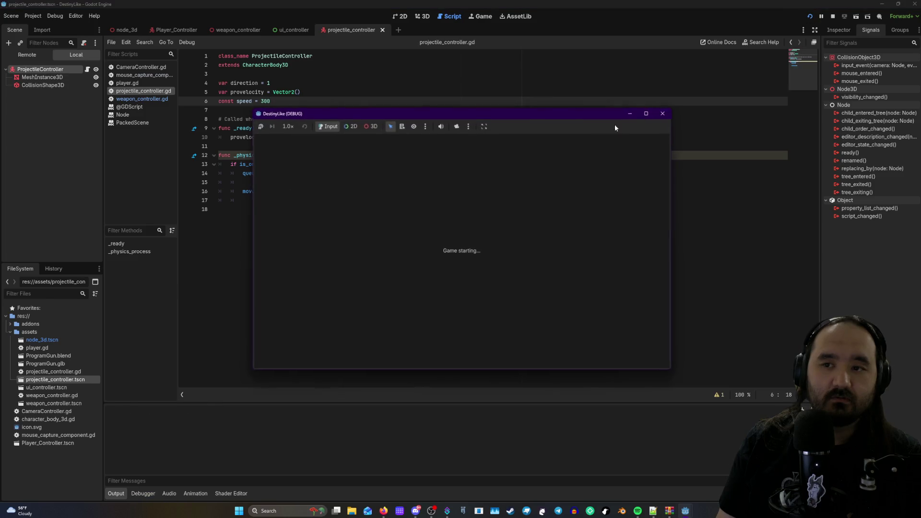
{"action": "left_click", "coordinate": [462, 251]}
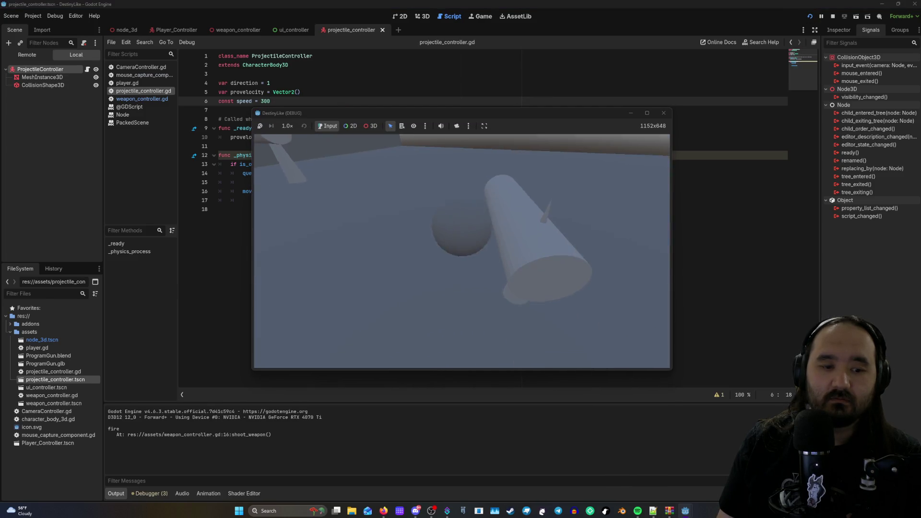
{"action": "left_click", "coordinate": [462, 250]}
{"action": "left_click", "coordinate": [462, 251]}
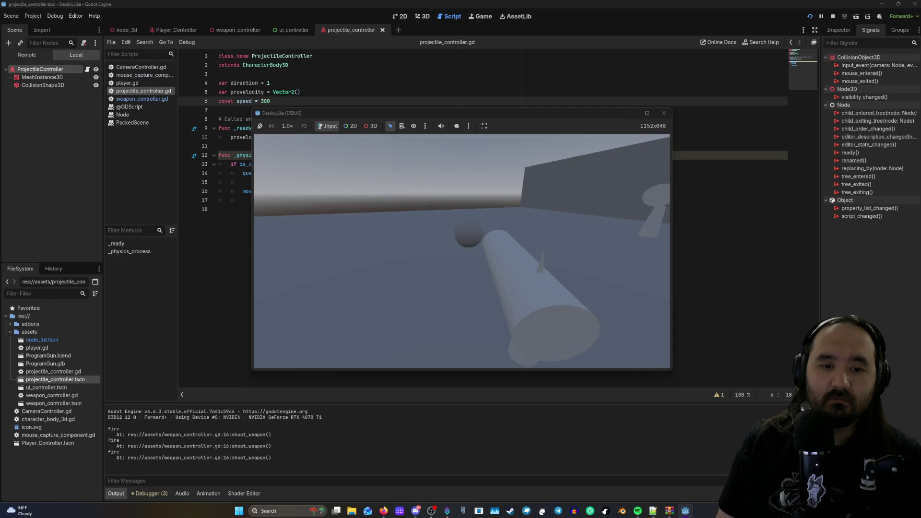
{"action": "left_click", "coordinate": [462, 251]}
{"action": "left_click", "coordinate": [462, 251]}
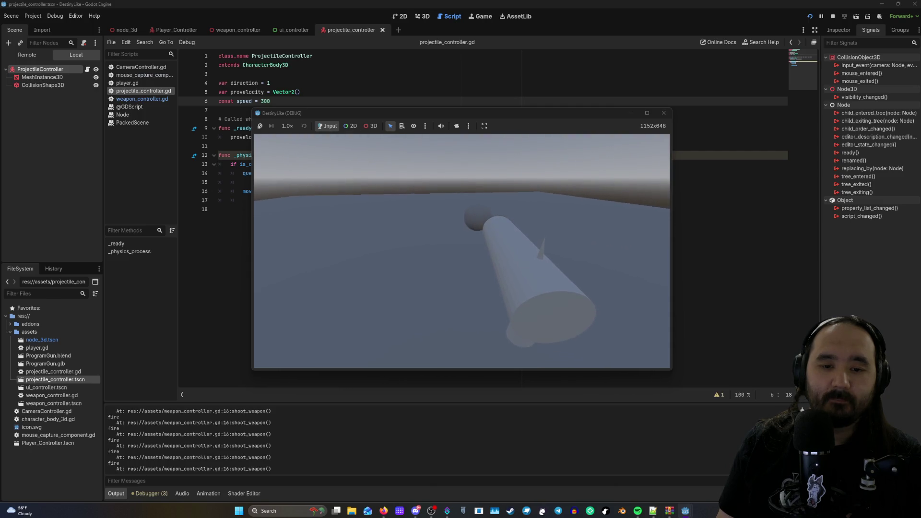
{"action": "left_click", "coordinate": [462, 251]}
{"action": "left_click", "coordinate": [462, 251]}
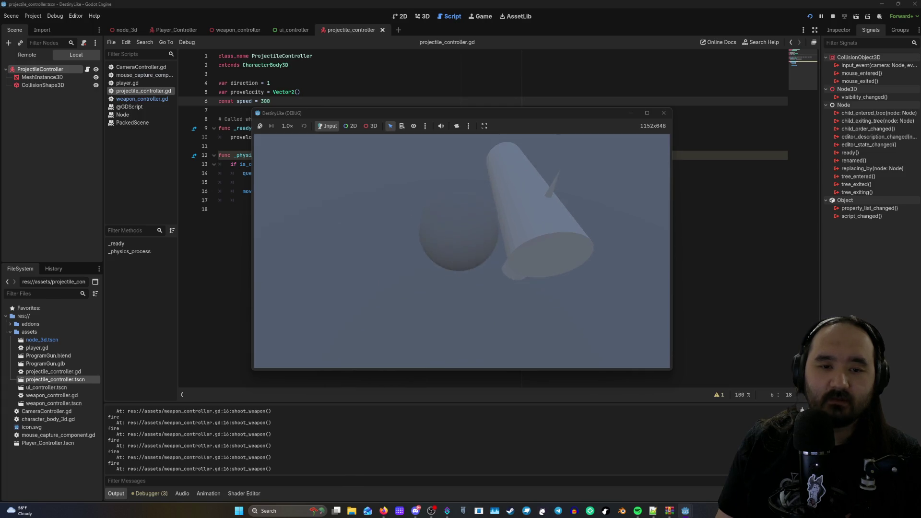
{"action": "key", "text": "F8"}
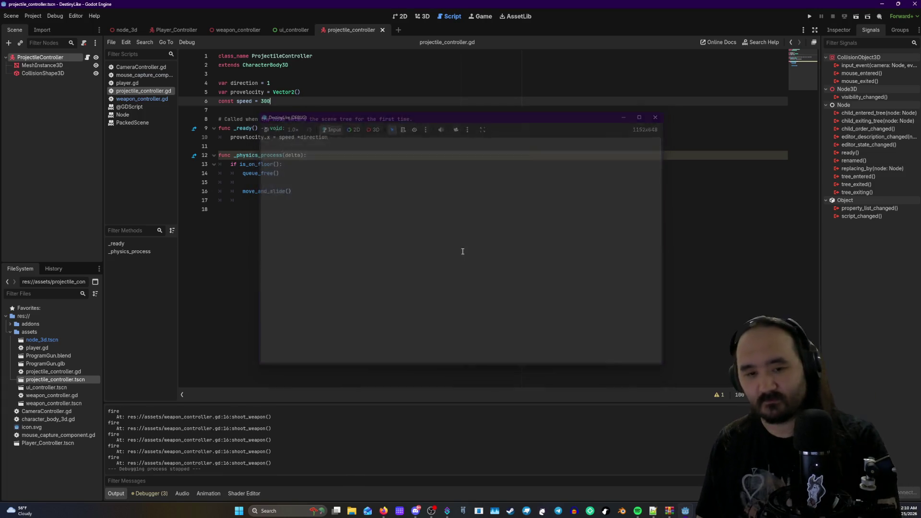
{"action": "left_click", "coordinate": [309, 173]}
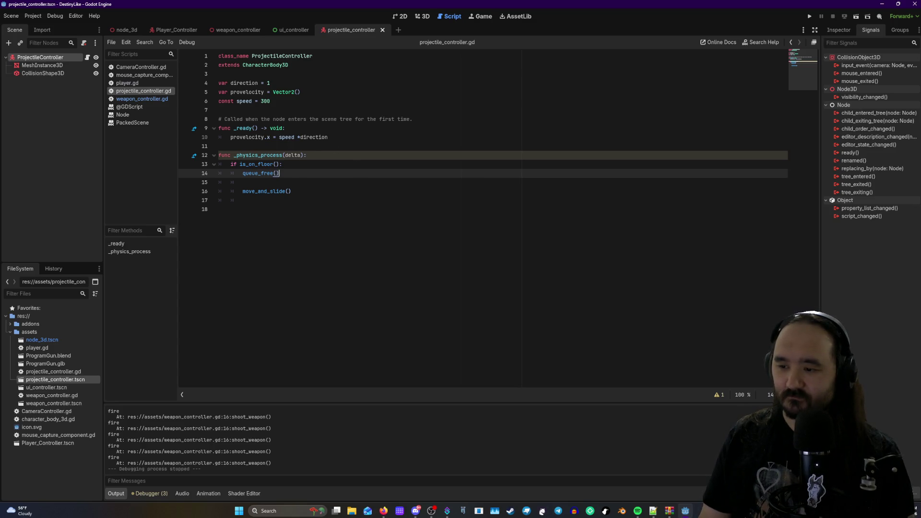
Replace move_and_slide() on line 16 with velocity, trying velocity() before removing the parentheses
{"action": "mouse_move", "coordinate": [292, 191]}
{"action": "left_mouse_down"}
{"action": "mouse_move", "coordinate": [218, 191]}
{"action": "mouse_move", "coordinate": [240, 191]}
{"action": "left_mouse_up"}
{"action": "type", "text": "velo"}
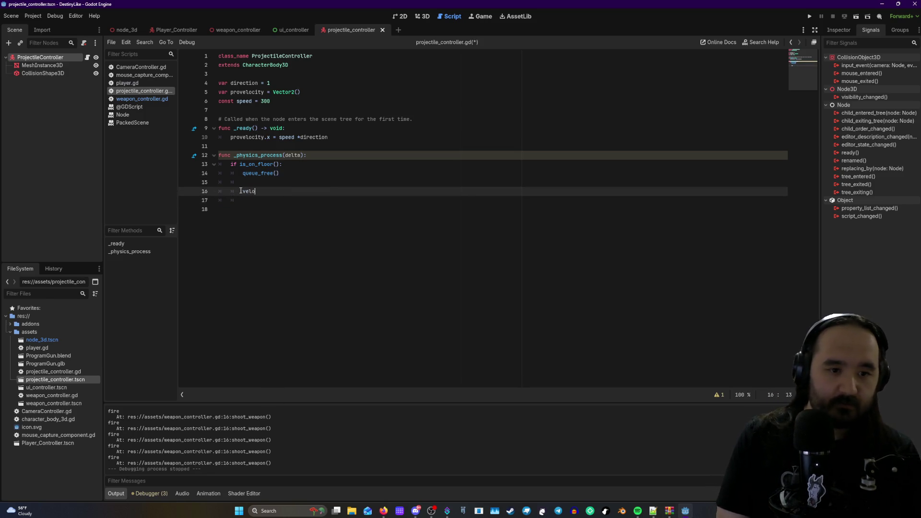
{"action": "key", "text": "Return"}
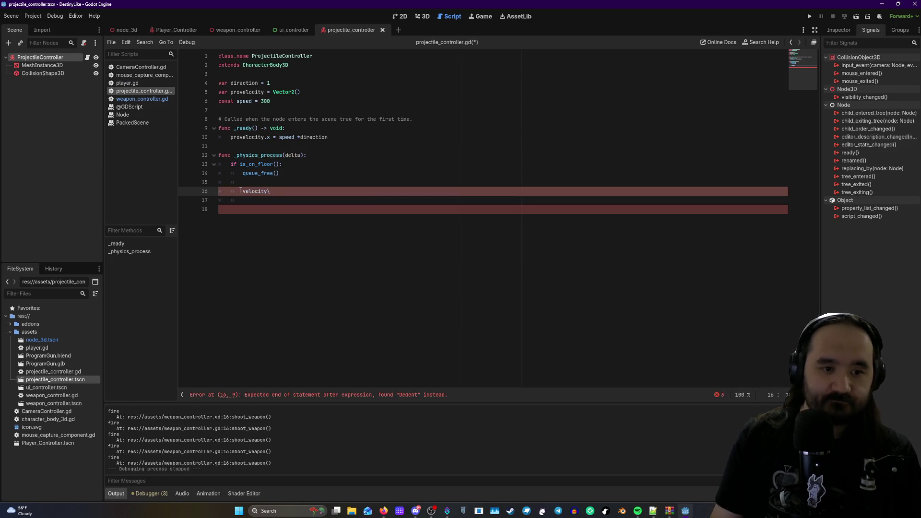
{"action": "left_click", "coordinate": [291, 172]}
{"action": "left_click", "coordinate": [280, 191]}
{"action": "type", "text": "("}
{"action": "left_click", "coordinate": [339, 173]}
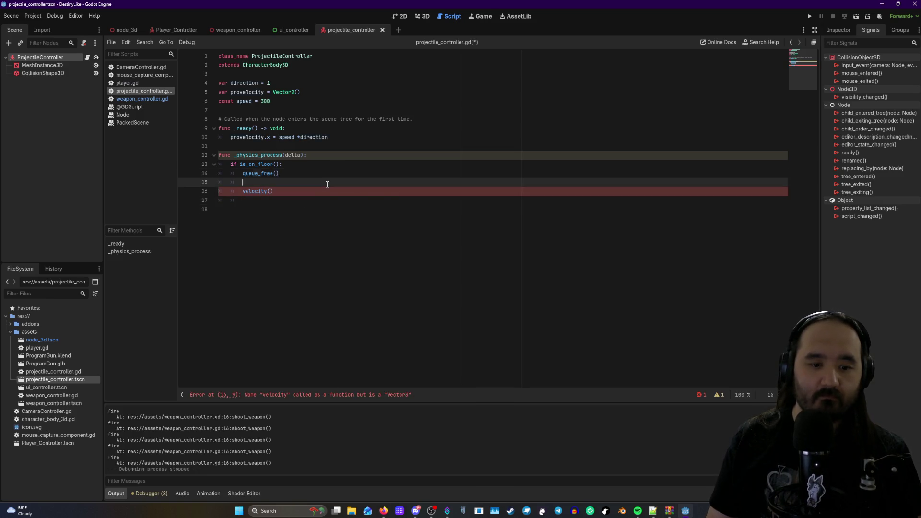
{"action": "left_click", "coordinate": [310, 191]}
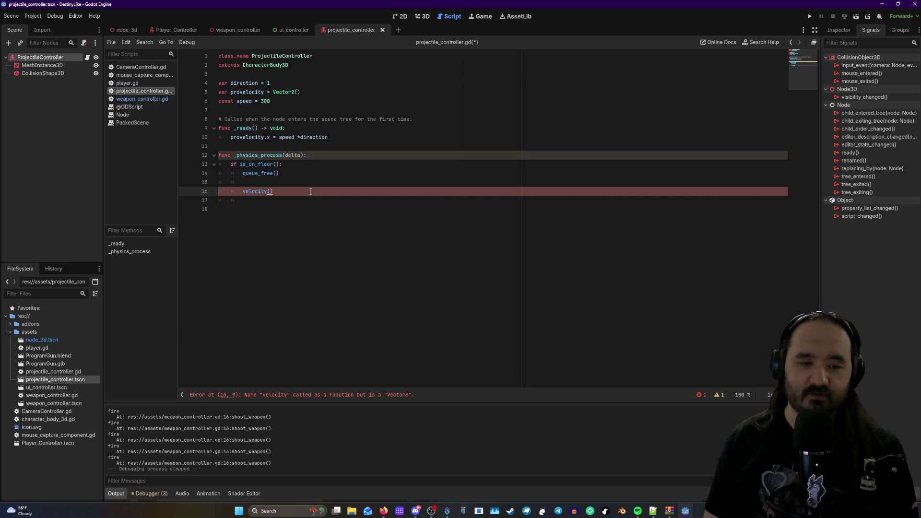
{"action": "key", "text": "BackSpace"}
{"action": "key", "text": "BackSpace"}
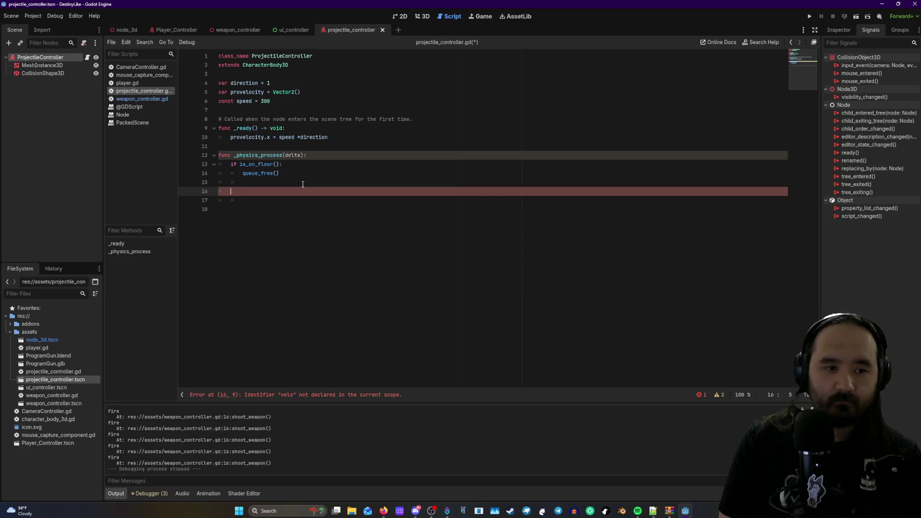
Retype velocity(), swap it for Vector3, then delete everything so line 16 is empty
{"action": "type", "text": "veloc"}
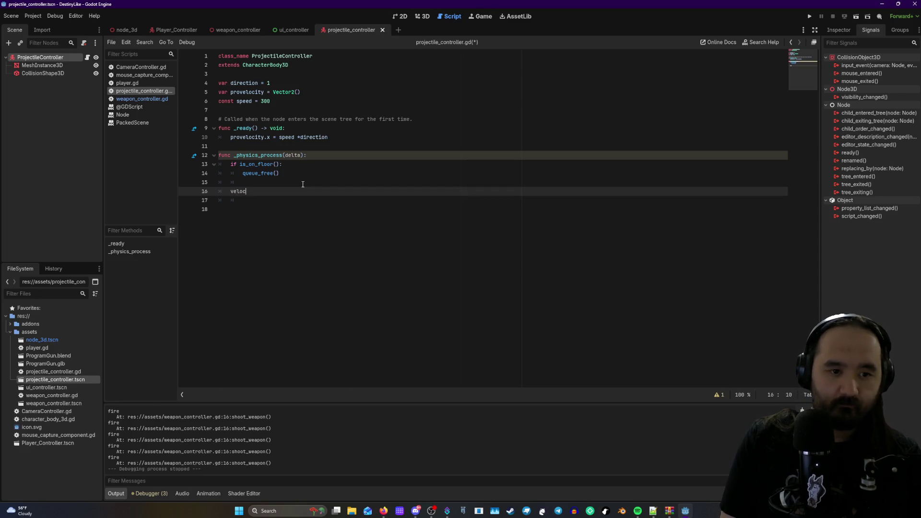
{"action": "type", "text": "i"}
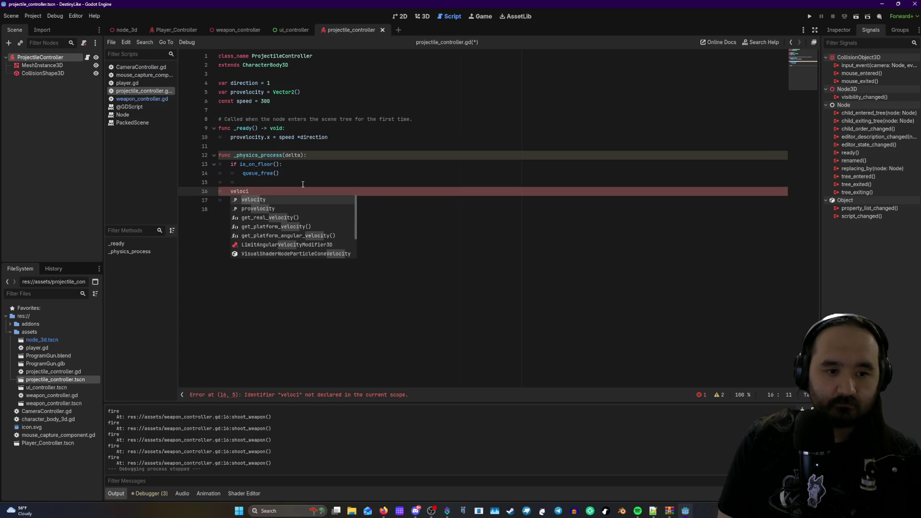
{"action": "key", "text": "Return"}
{"action": "type", "text": "("}
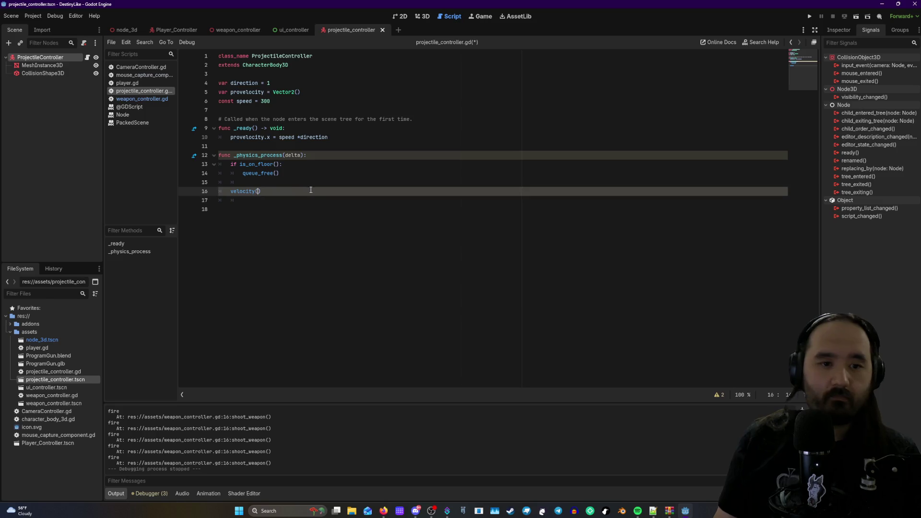
{"action": "left_click", "coordinate": [302, 185]}
{"action": "left_click", "coordinate": [283, 192]}
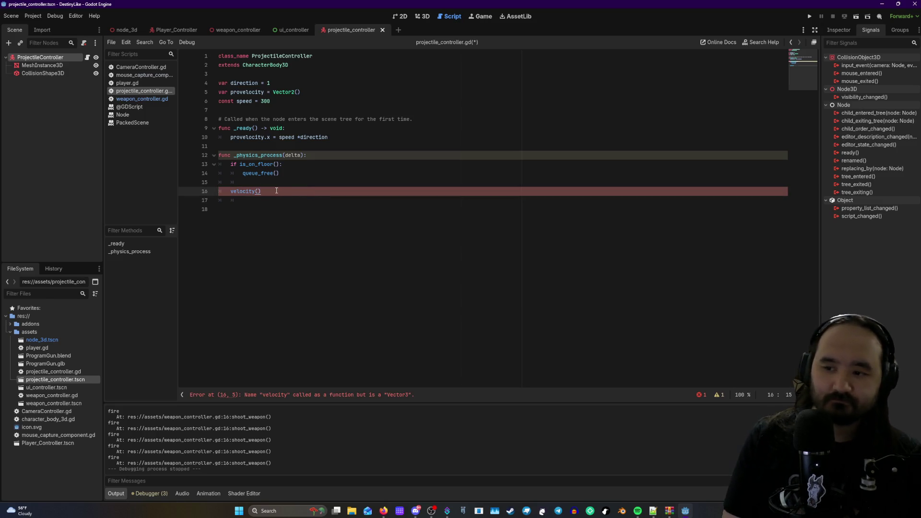
{"action": "key", "text": "BackSpace"}
{"action": "key", "text": "BackSpace"}
{"action": "key", "text": "BackSpace"}
{"action": "type", "text": "ctor"}
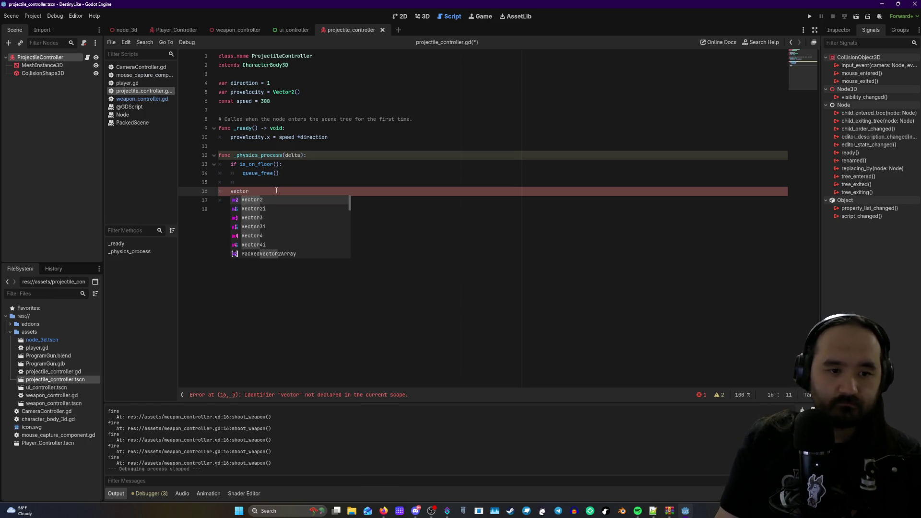
{"action": "left_click", "coordinate": [238, 218]}
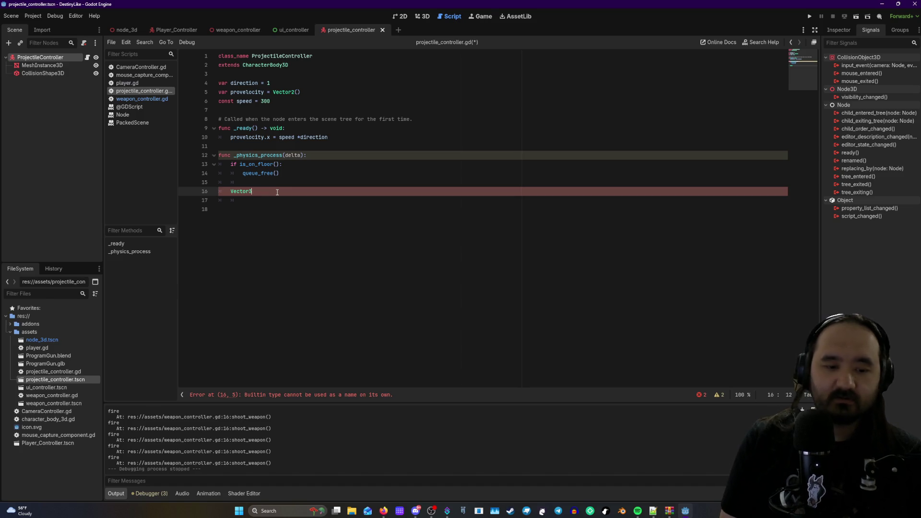
{"action": "key", "text": "BackSpace"}
{"action": "key", "text": "BackSpace"}
{"action": "key", "text": "BackSpace"}
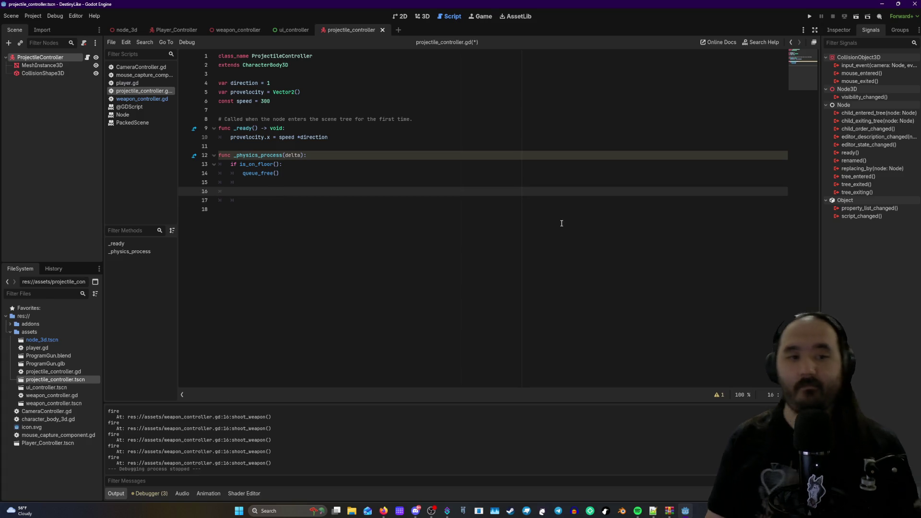
Run the game, fire four shots in its window, stop it with F8, then switch to the browser
{"action": "left_click", "coordinate": [811, 17]}
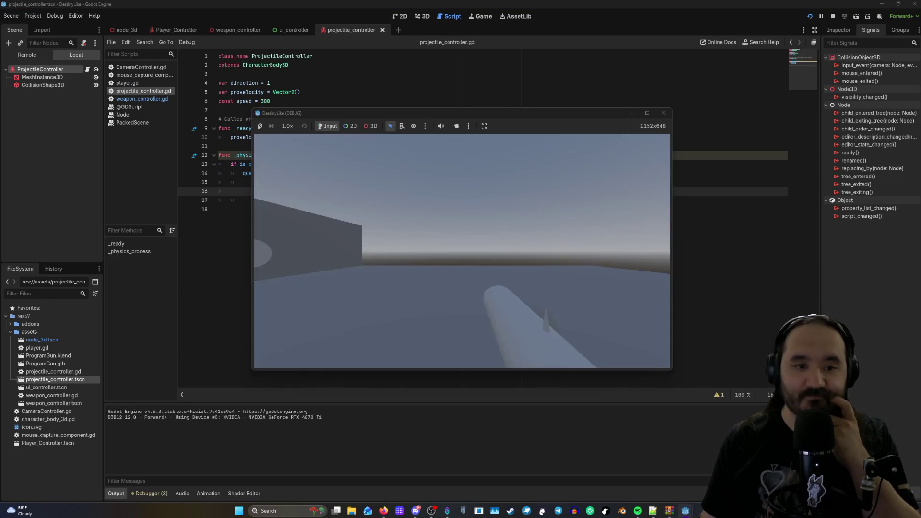
{"action": "left_click", "coordinate": [462, 250]}
{"action": "left_click", "coordinate": [461, 250]}
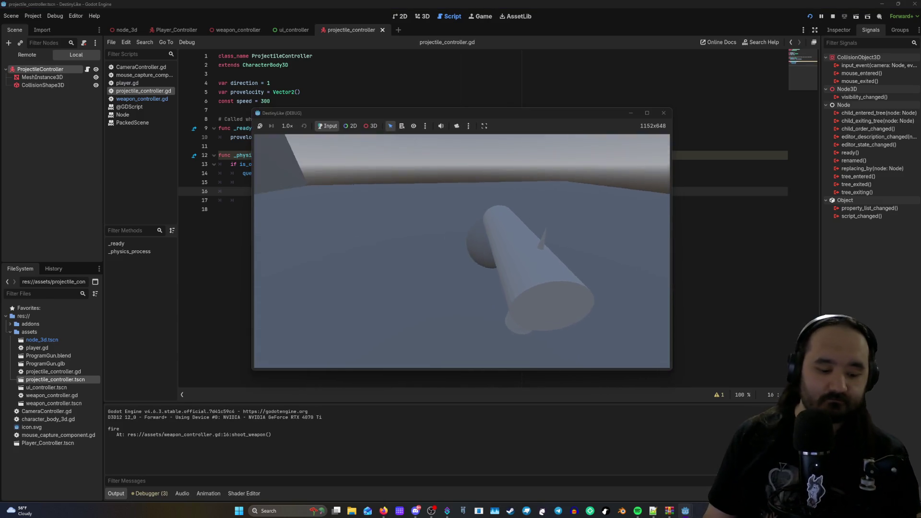
{"action": "left_click", "coordinate": [462, 251]}
{"action": "left_click", "coordinate": [462, 251]}
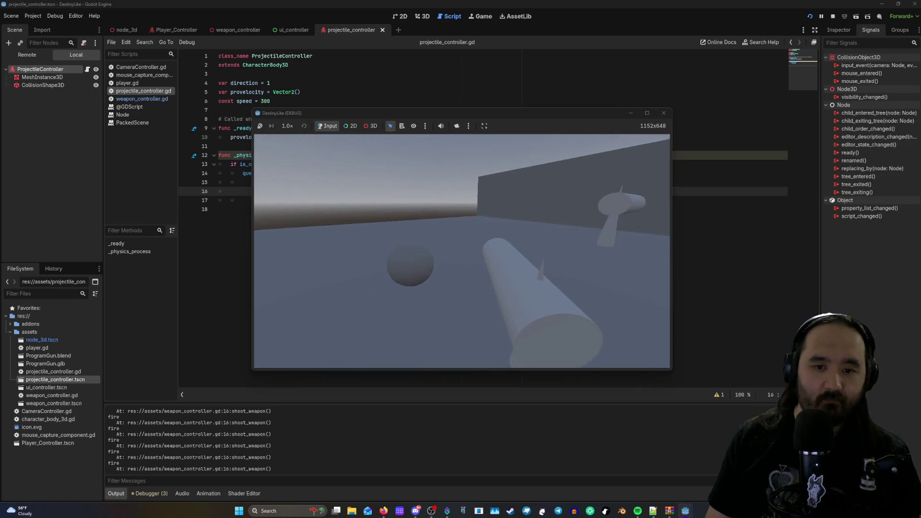
{"action": "key", "text": "F8"}
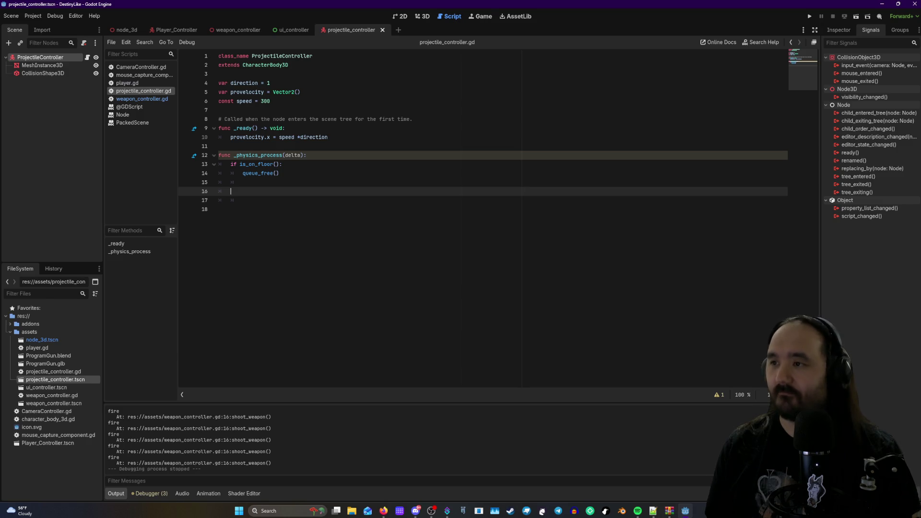
{"action": "key", "text": "alt+Tab"}
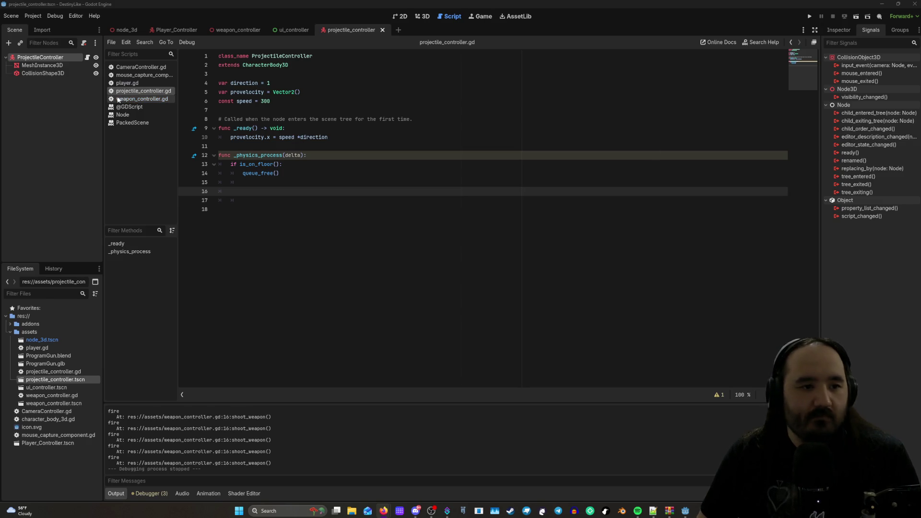
{"action": "left_click", "coordinate": [352, 27]}
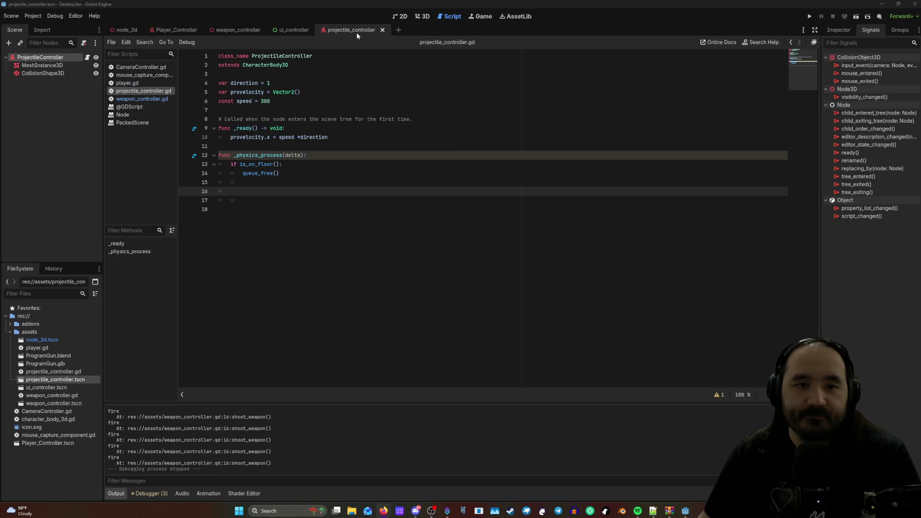
{"action": "left_click", "coordinate": [353, 136]}
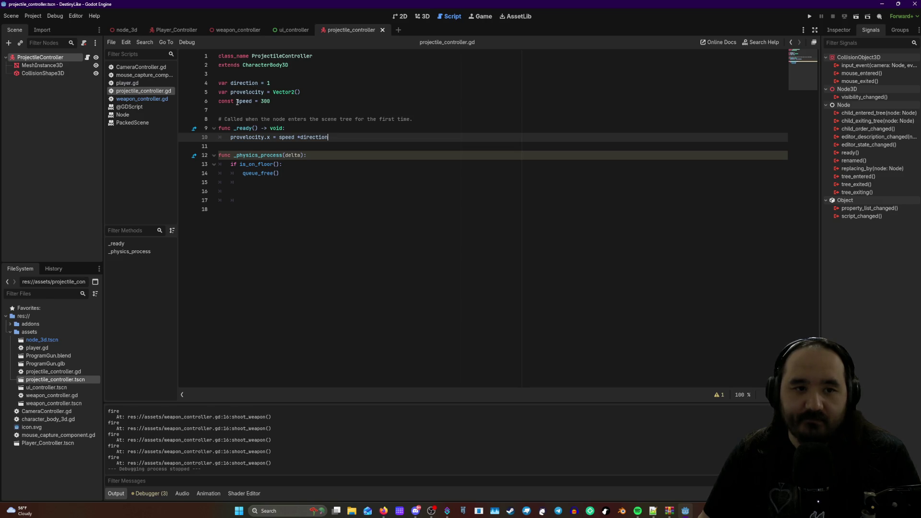
Switch to weapon_controller.gd and select the load and print_debug lines in shoot_weapon
{"action": "left_click", "coordinate": [133, 99]}
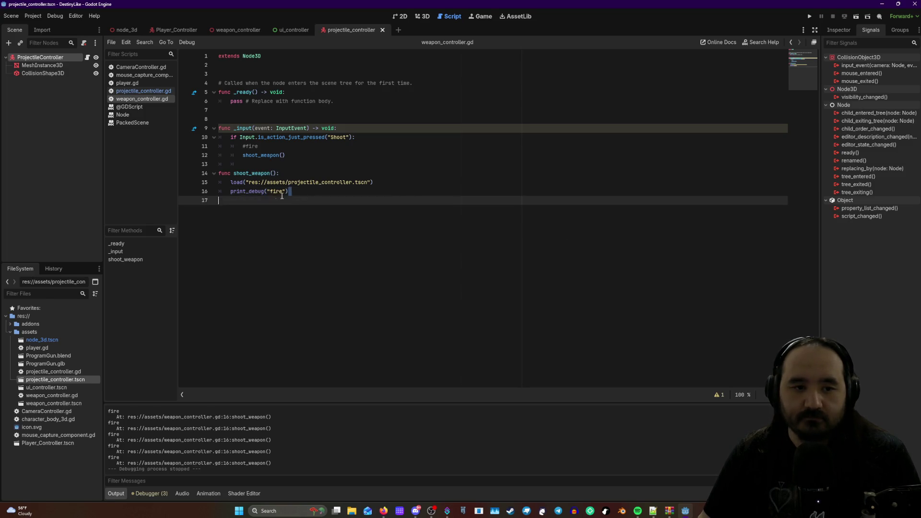
{"action": "left_click_drag", "start_coordinate": [288, 191], "coordinate": [232, 184]}
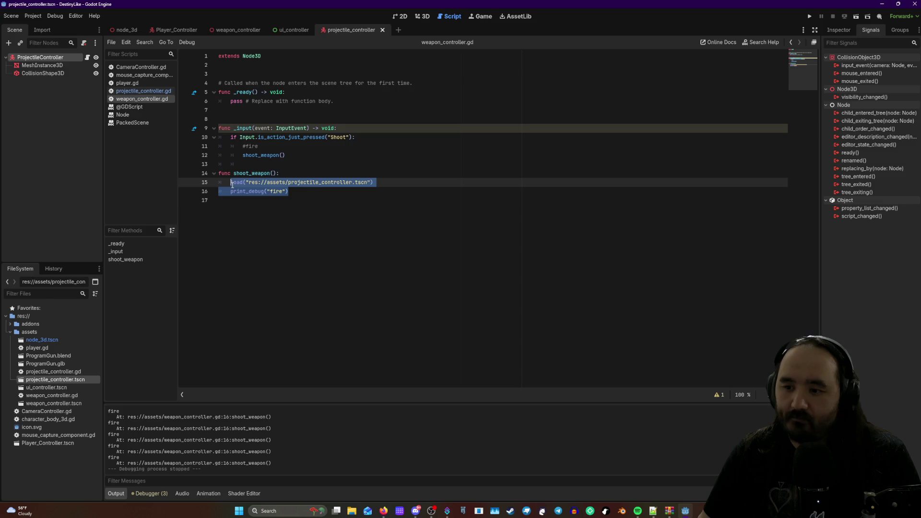
{"action": "key", "text": "BackSpace"}
{"action": "left_click", "coordinate": [300, 173]}
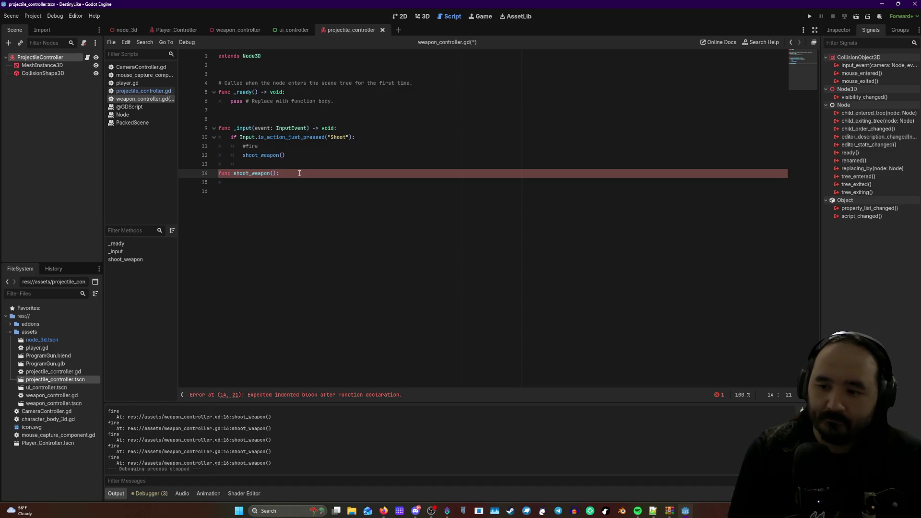
{"action": "key", "text": "BackSpace"}
{"action": "type", "text": "->"}
{"action": "key", "text": "BackSpace"}
{"action": "key", "text": "BackSpace"}
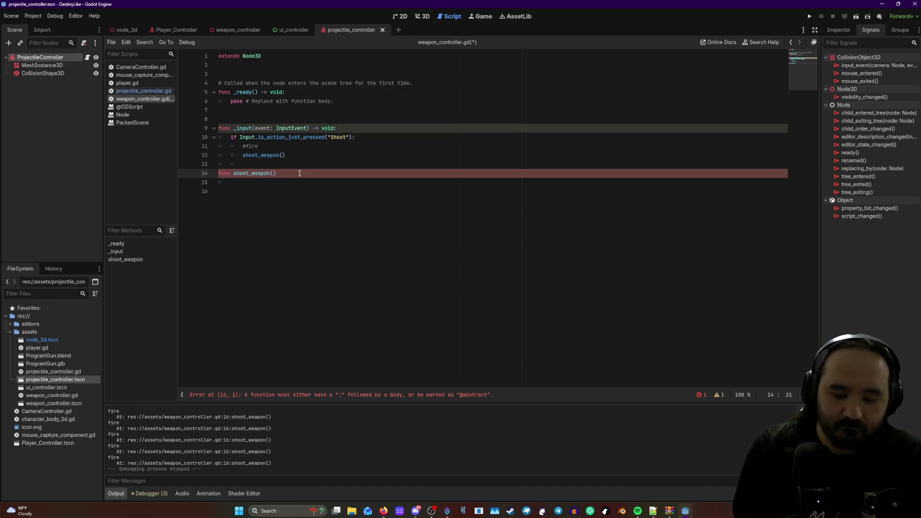
{"action": "type", "text": "void"}
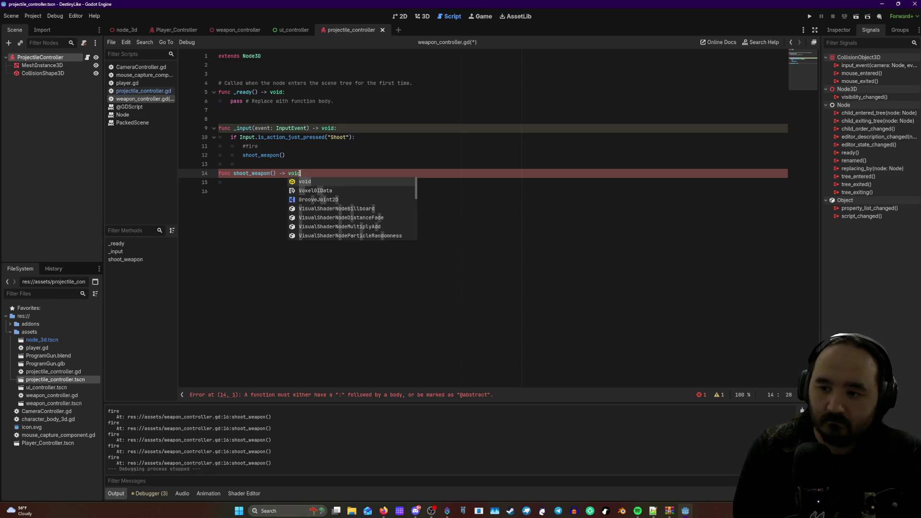
{"action": "type", "text": ":"}
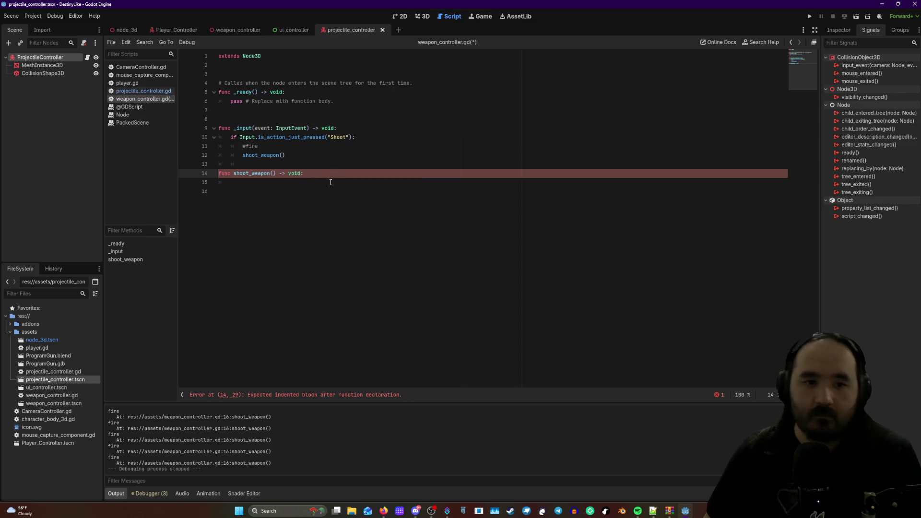
{"action": "key", "text": "Return"}
{"action": "left_click", "coordinate": [279, 173]}
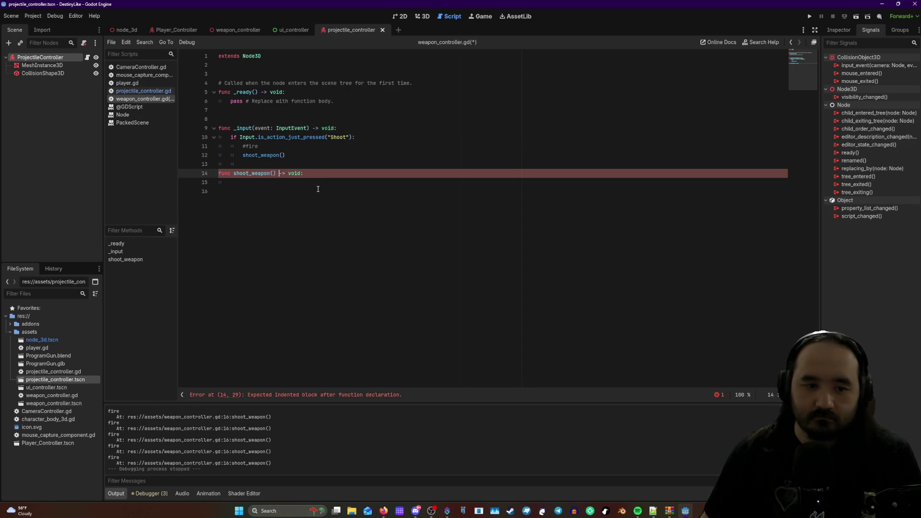
{"action": "left_click", "coordinate": [318, 180]}
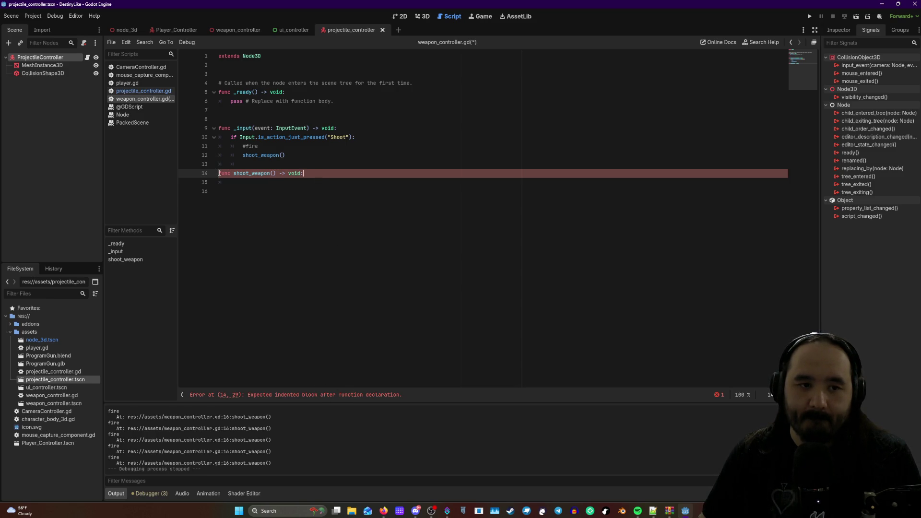
{"action": "key", "text": "BackSpace"}
{"action": "key", "text": "Tab"}
{"action": "key", "text": "Return"}
{"action": "key", "text": "shift+Tab"}
{"action": "key", "text": "shift+Tab"}
{"action": "key", "text": "shift+Tab"}
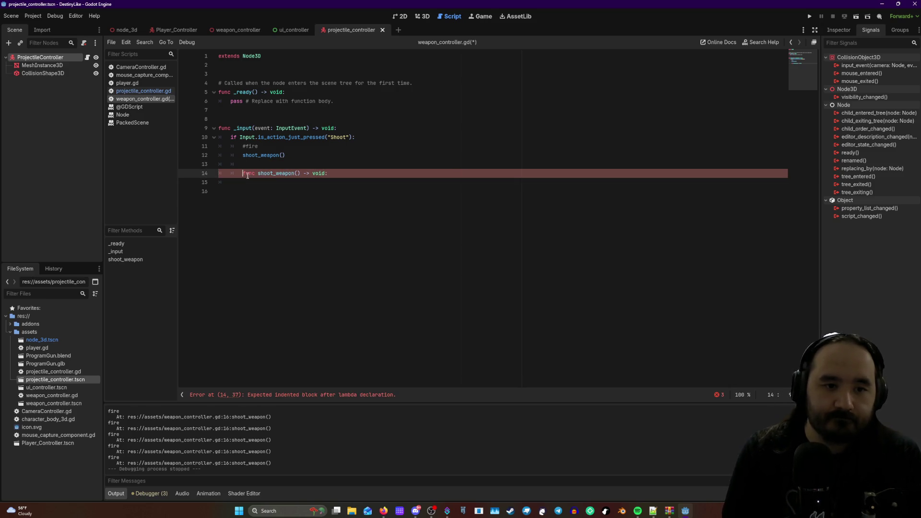
{"action": "key", "text": "BackSpace"}
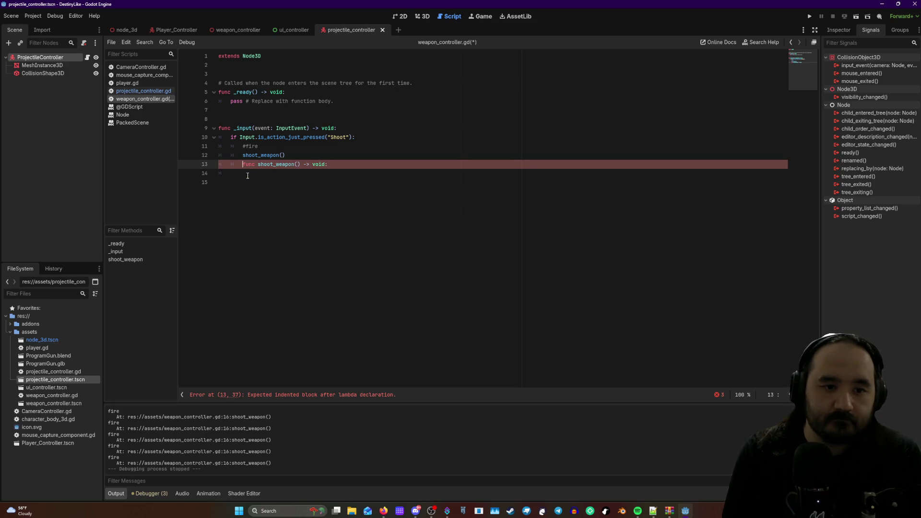
{"action": "key", "text": "BackSpace"}
{"action": "key", "text": "BackSpace"}
{"action": "key", "text": "BackSpace"}
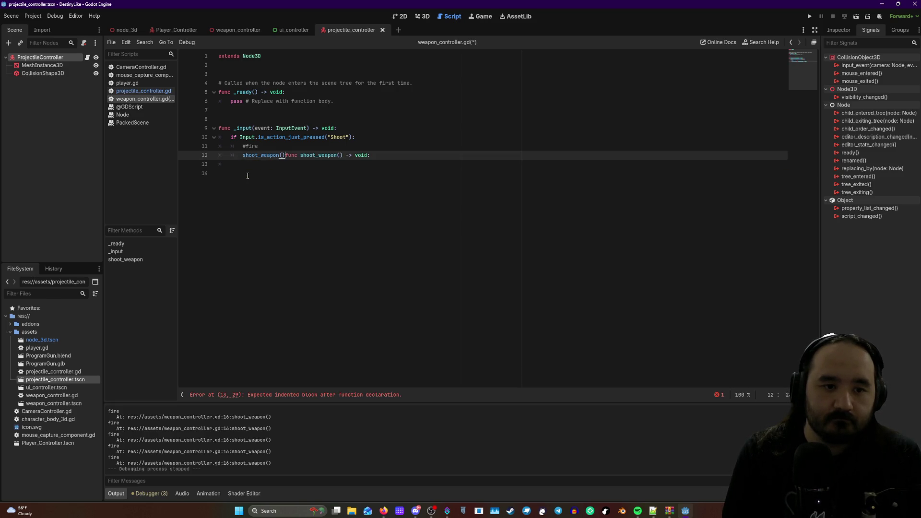
{"action": "key", "text": "Return"}
{"action": "key", "text": "shift+Tab"}
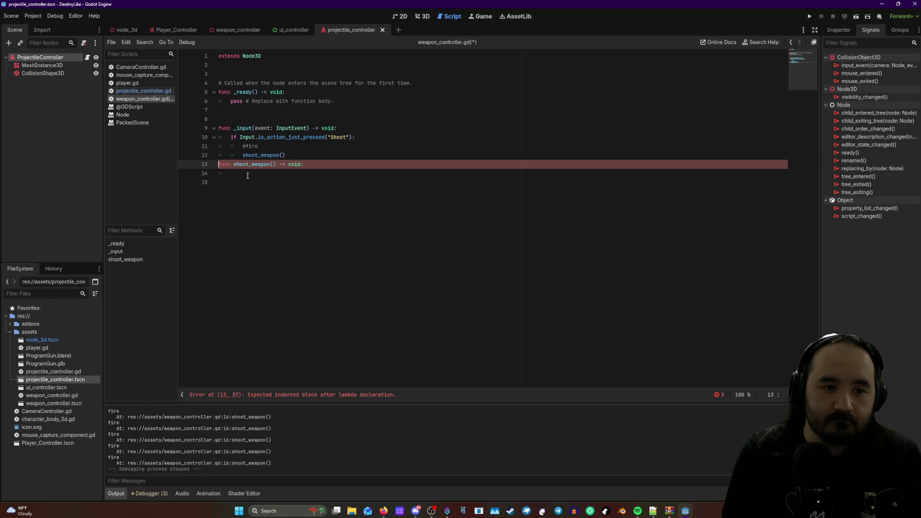
{"action": "key", "text": "Return"}
{"action": "key", "text": "shift+Tab"}
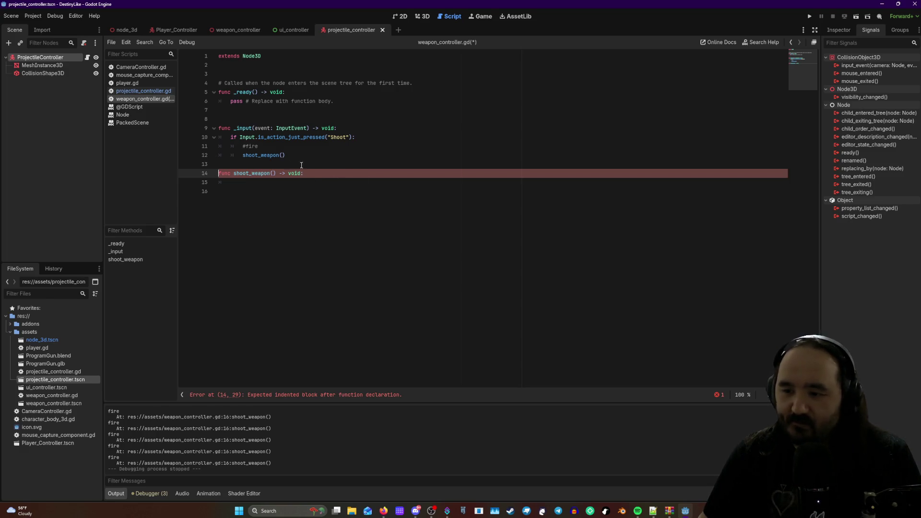
{"action": "left_click", "coordinate": [231, 181]}
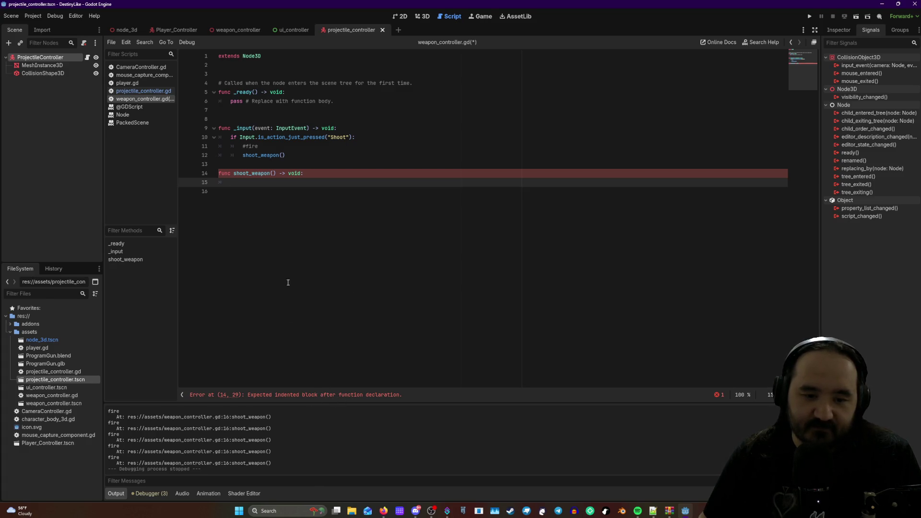
{"action": "left_click", "coordinate": [235, 174]}
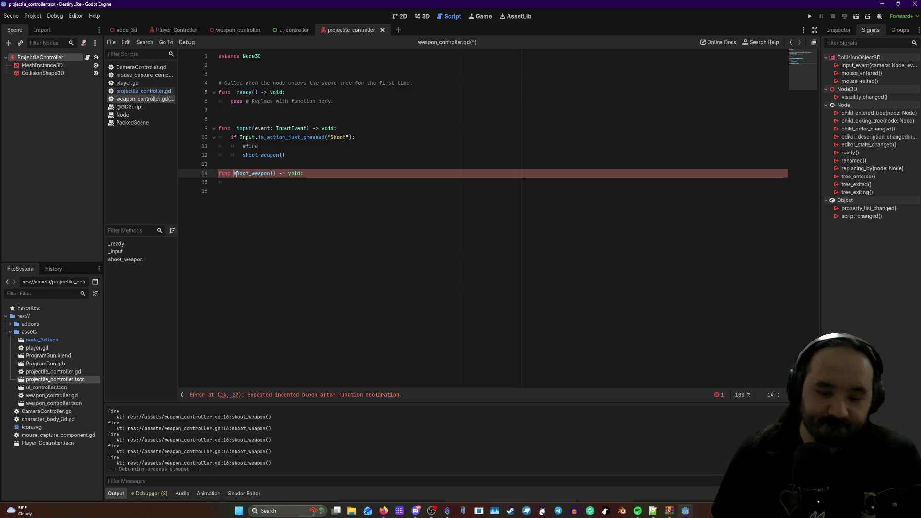
{"action": "key", "text": "BackSpace"}
{"action": "key", "text": "Tab"}
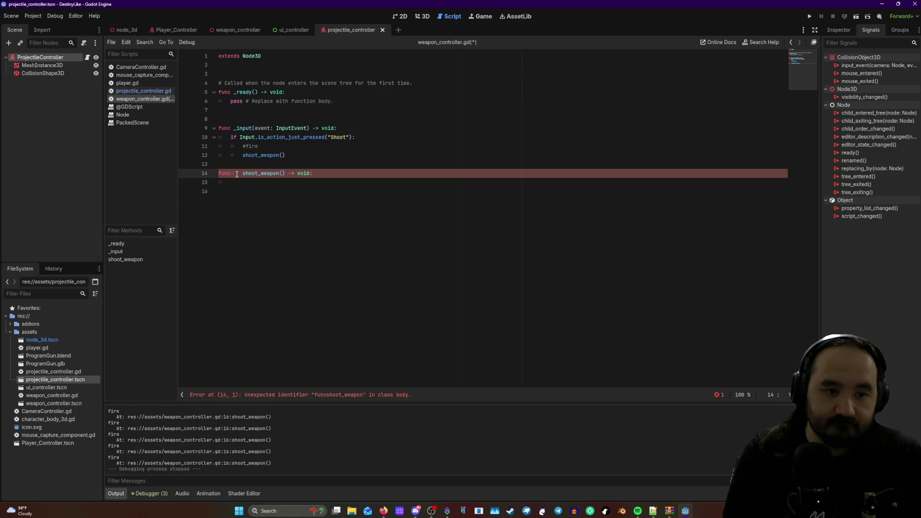
{"action": "key", "text": "BackSpace"}
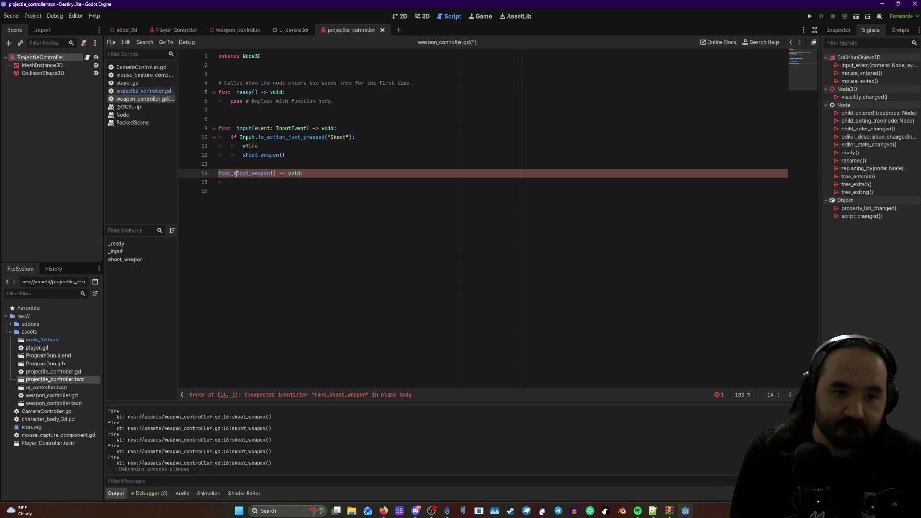
{"action": "type", "text": "_"}
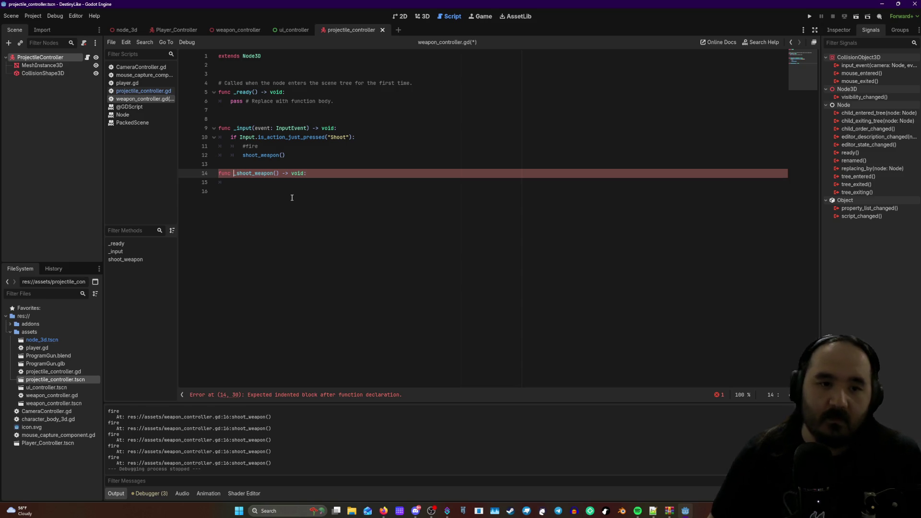
{"action": "left_click", "coordinate": [319, 179]}
{"action": "left_click", "coordinate": [312, 170]}
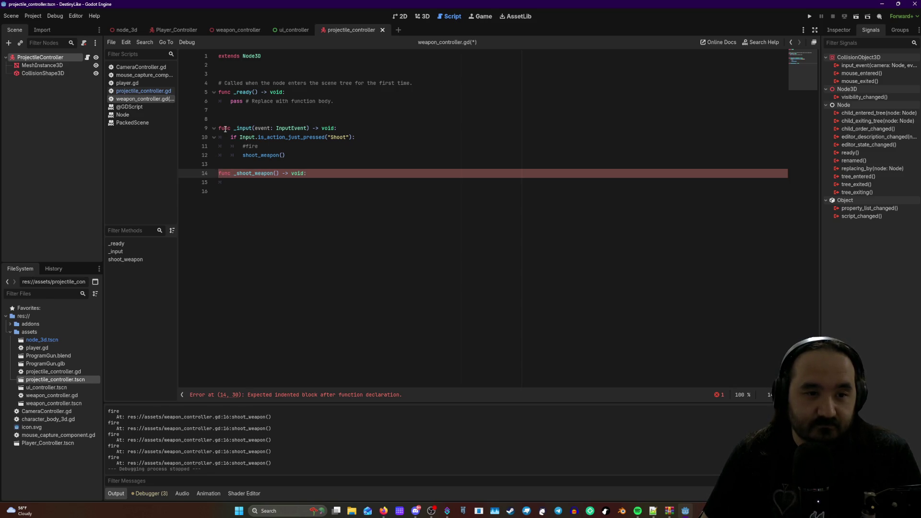
{"action": "left_click_drag", "start_coordinate": [220, 173], "coordinate": [307, 175]}
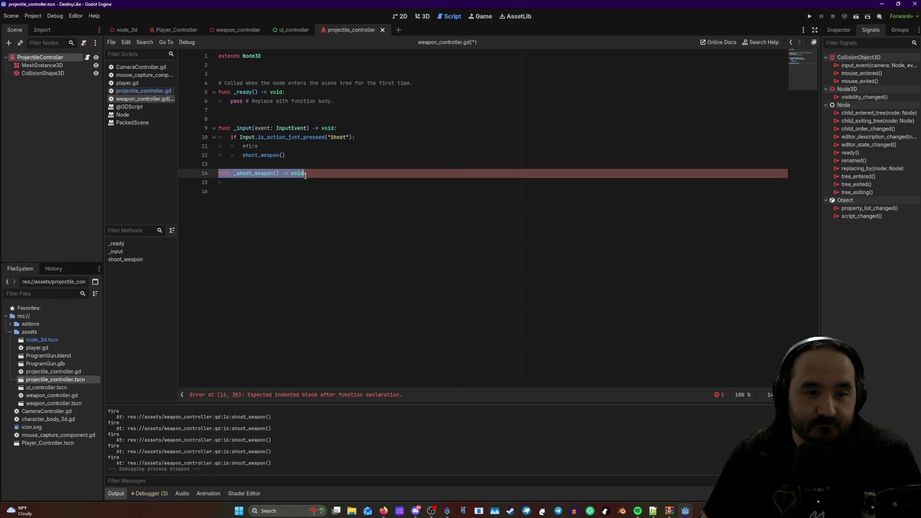
Delete the _shoot_weapon declaration line and restore it with undo, twice
{"action": "key", "text": "BackSpace"}
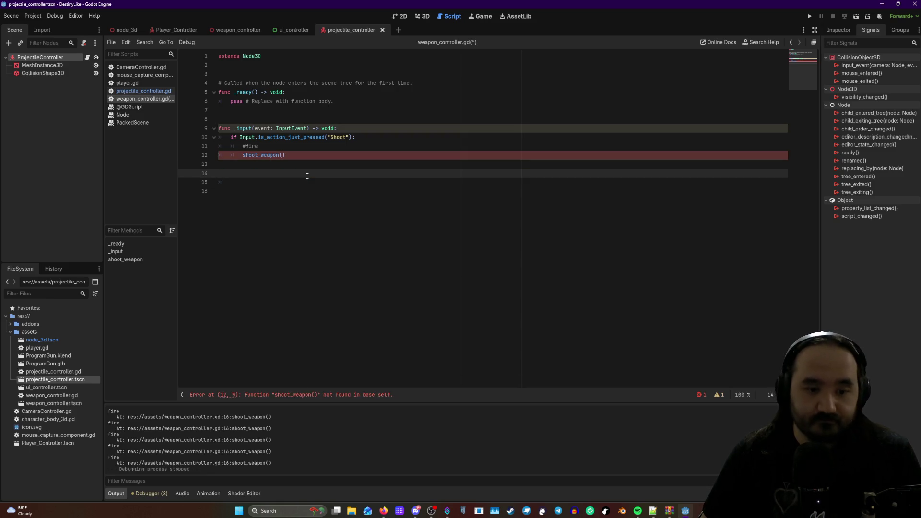
{"action": "key", "text": "ctrl+z"}
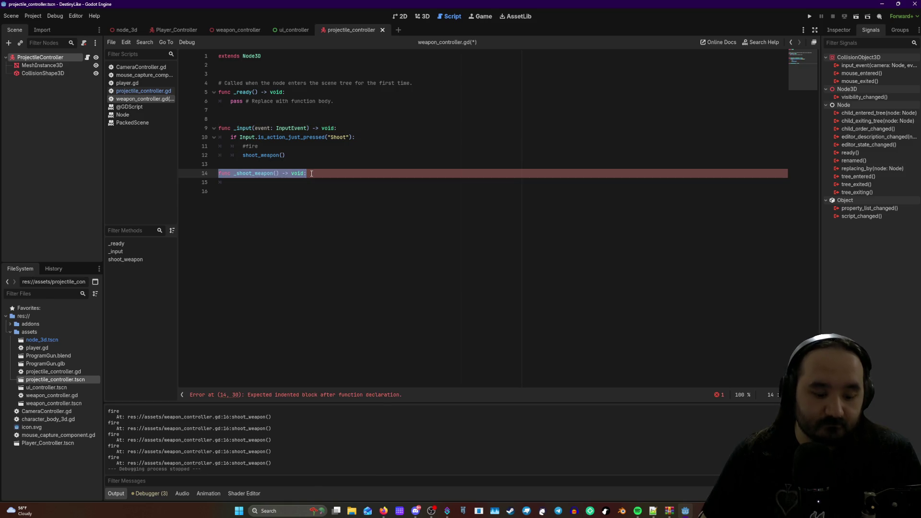
{"action": "key", "text": "BackSpace"}
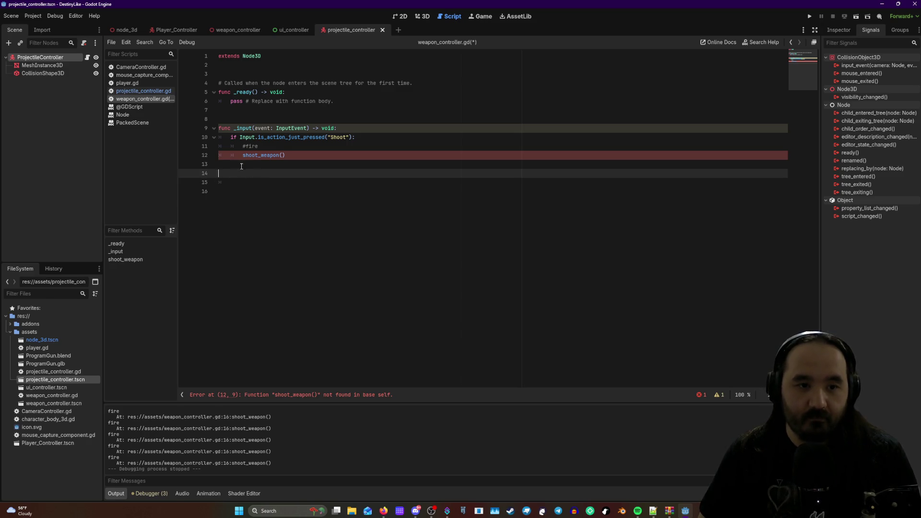
{"action": "key", "text": "ctrl+z"}
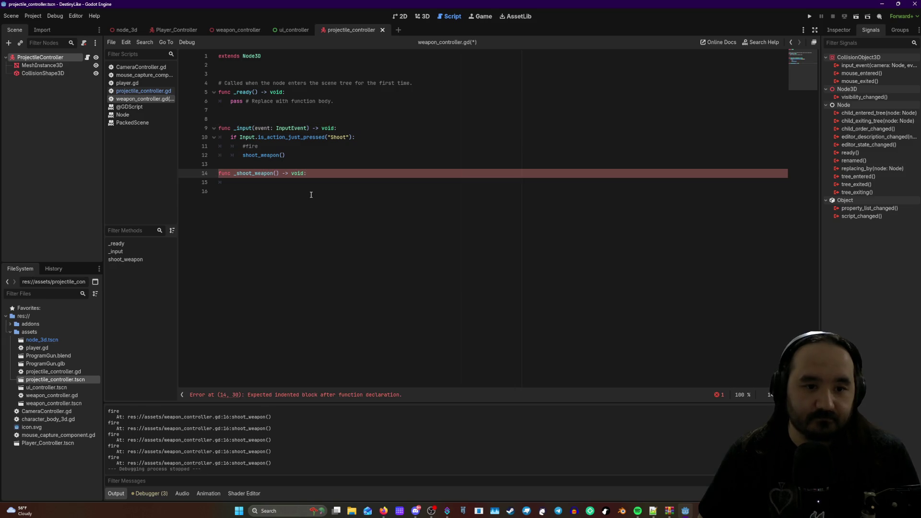
Push the declaration down to line 16 with blank lines and indent it one level
{"action": "key", "text": "Tab"}
{"action": "key", "text": "Tab"}
{"action": "key", "text": "Tab"}
{"action": "key", "text": "Tab"}
{"action": "key", "text": "Tab"}
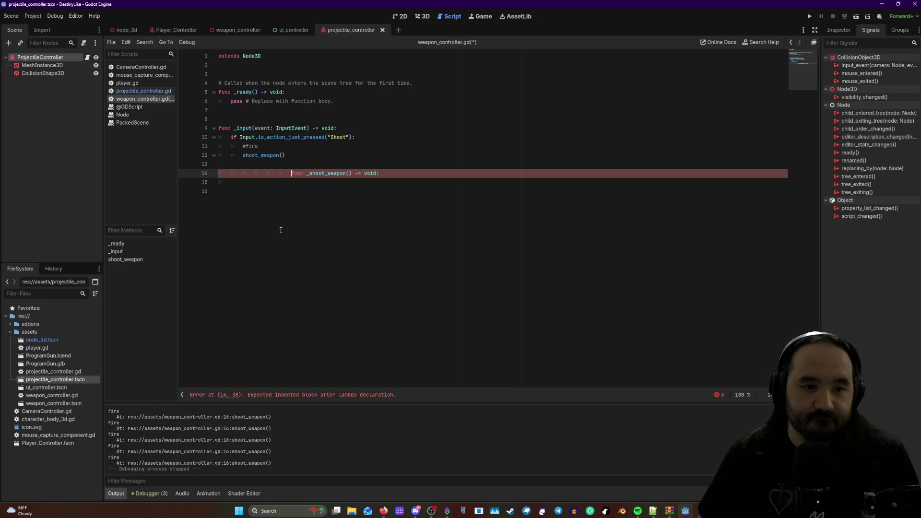
{"action": "key", "text": "BackSpace"}
{"action": "key", "text": "BackSpace"}
{"action": "key", "text": "BackSpace"}
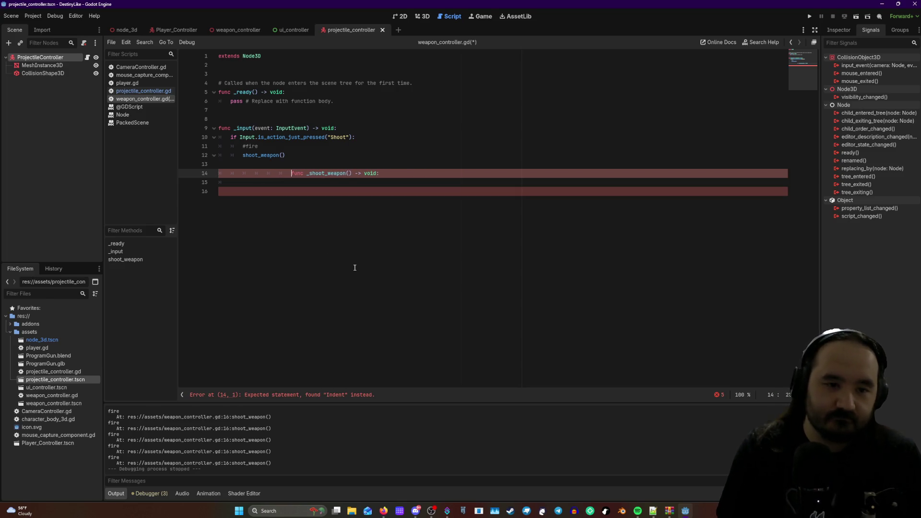
{"action": "key", "text": "Return"}
{"action": "key", "text": "Return"}
{"action": "key", "text": "Return"}
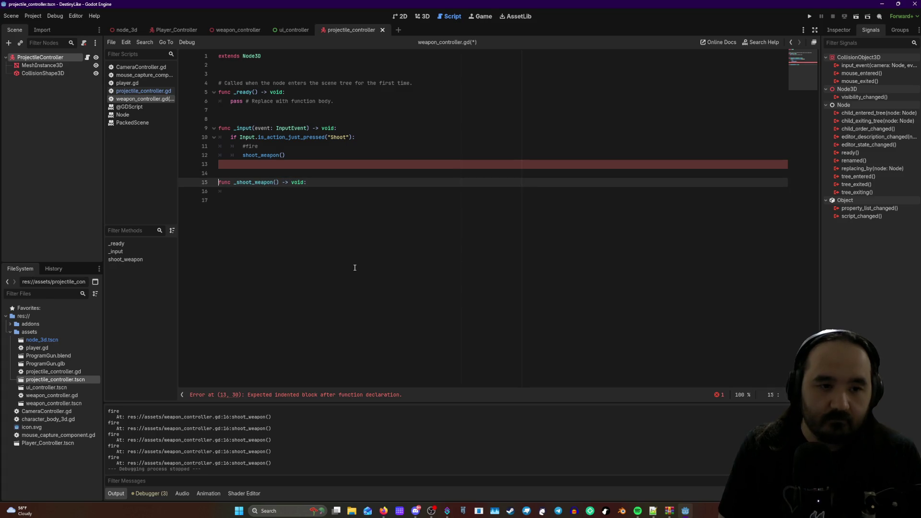
{"action": "key", "text": "Tab"}
{"action": "key", "text": "Tab"}
{"action": "key", "text": "Tab"}
{"action": "key", "text": "BackSpace"}
{"action": "key", "text": "BackSpace"}
{"action": "key", "text": "BackSpace"}
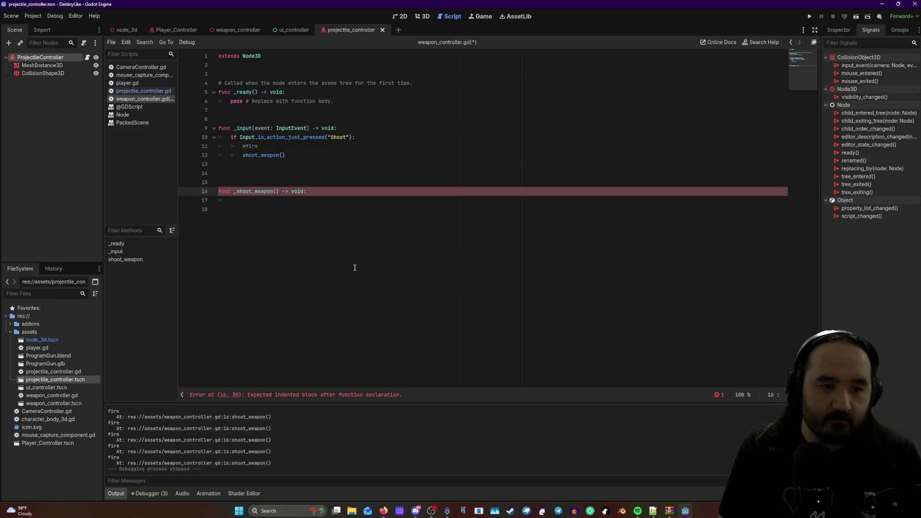
{"action": "key", "text": "Tab"}
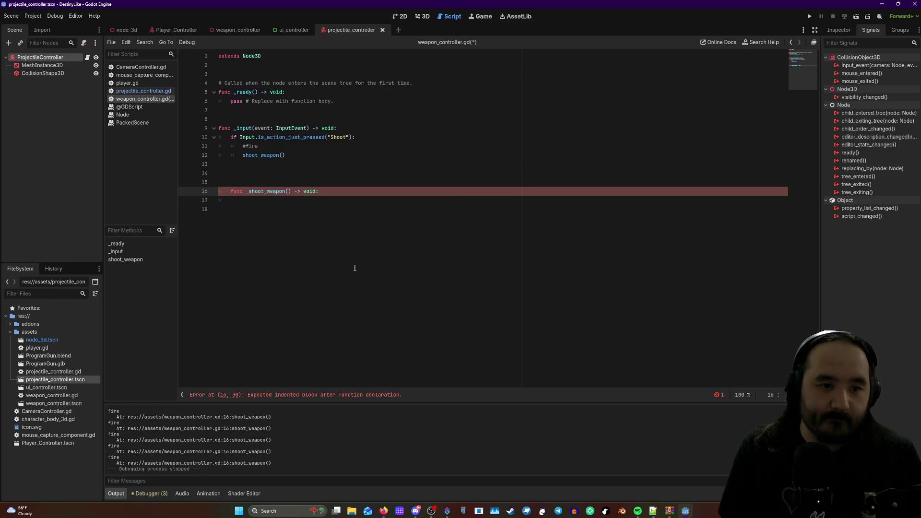
{"action": "key", "text": "BackSpace"}
{"action": "key", "text": "Tab"}
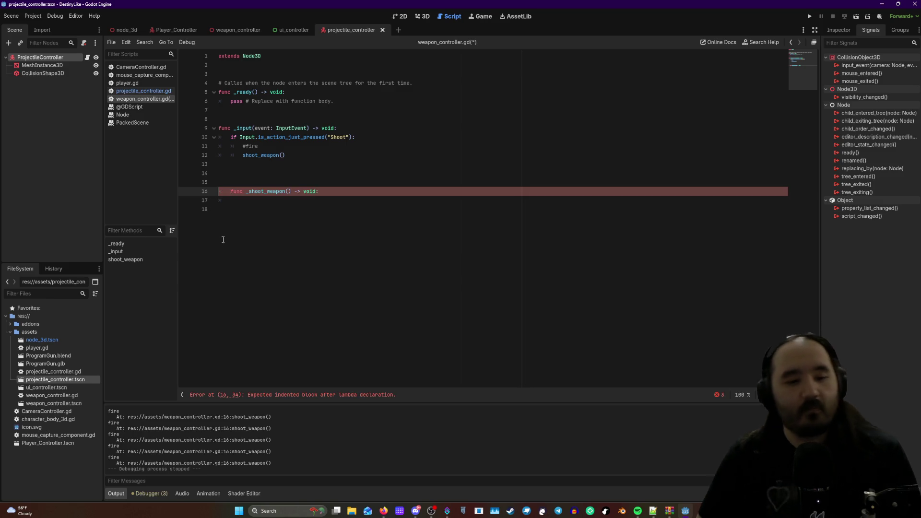
Copy the error message text from the script editor's status bar
{"action": "right_click", "coordinate": [231, 191]}
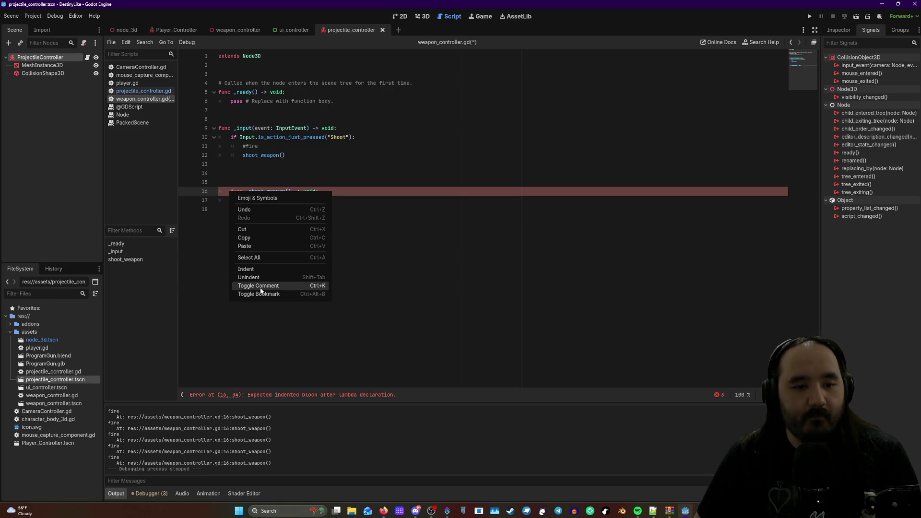
{"action": "left_click", "coordinate": [239, 193]}
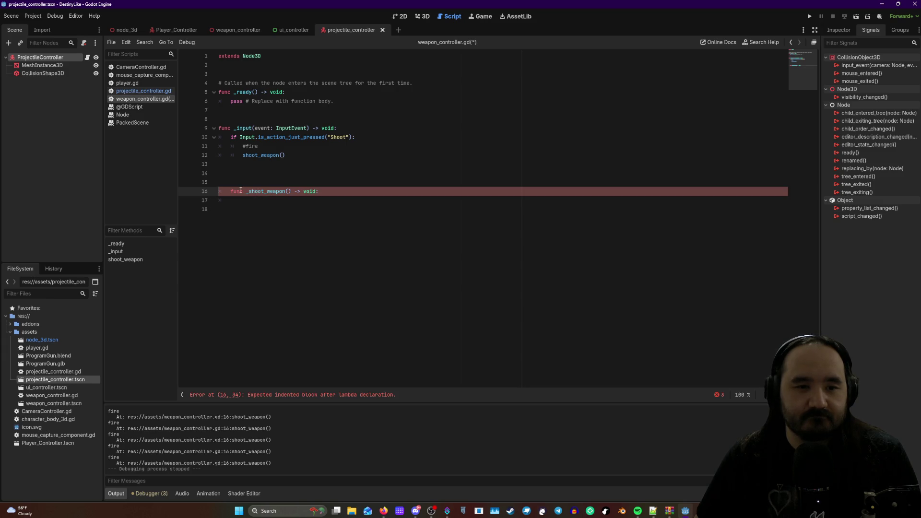
{"action": "left_click_drag", "start_coordinate": [398, 394], "coordinate": [249, 394]}
{"action": "right_click", "coordinate": [248, 395]}
{"action": "left_click", "coordinate": [263, 403]}
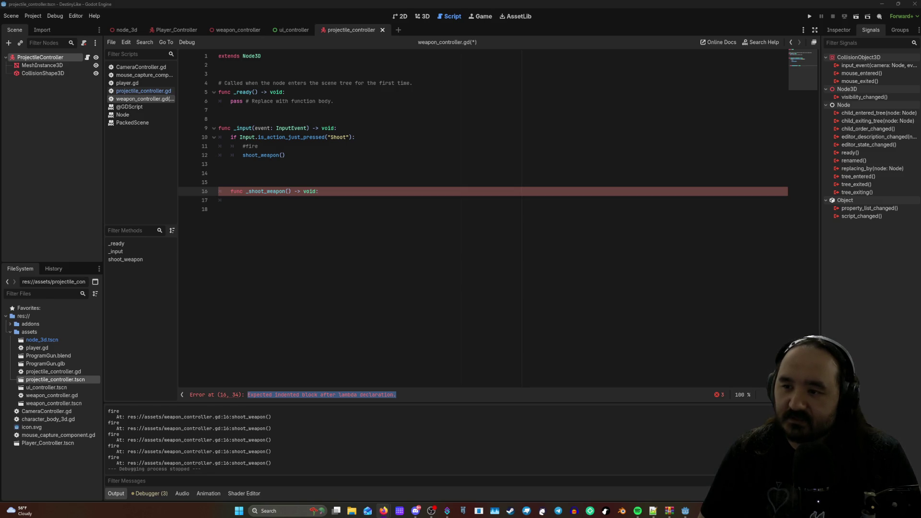
Remove and restore the declaration's trailing colon, adjusting the empty lines below it
{"action": "left_click", "coordinate": [340, 195]}
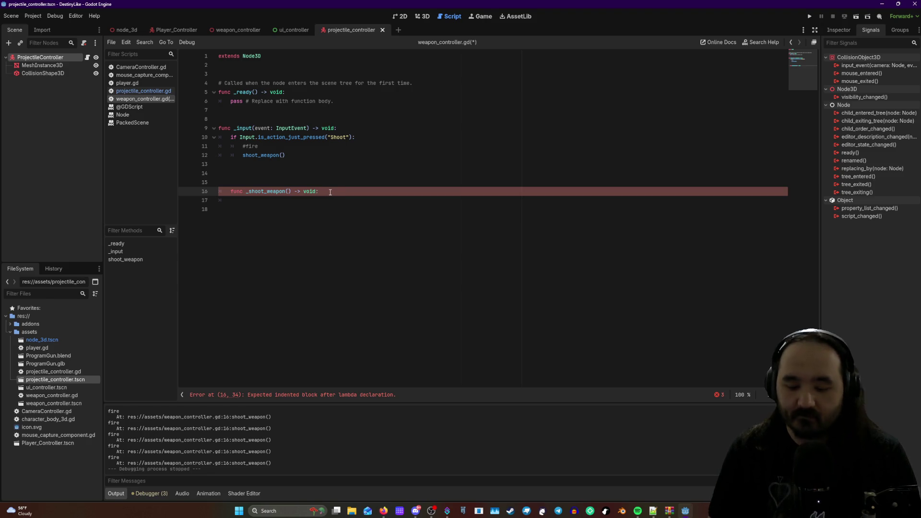
{"action": "key", "text": "BackSpace"}
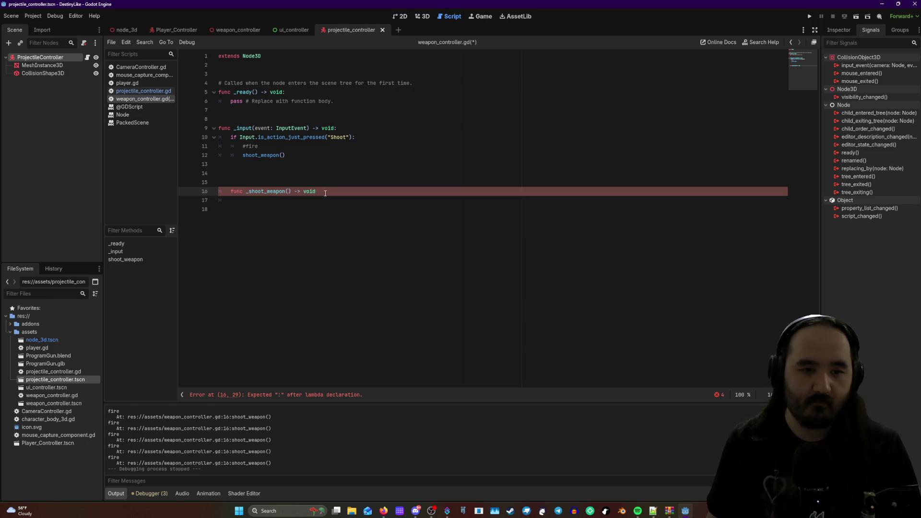
{"action": "left_click", "coordinate": [229, 200]}
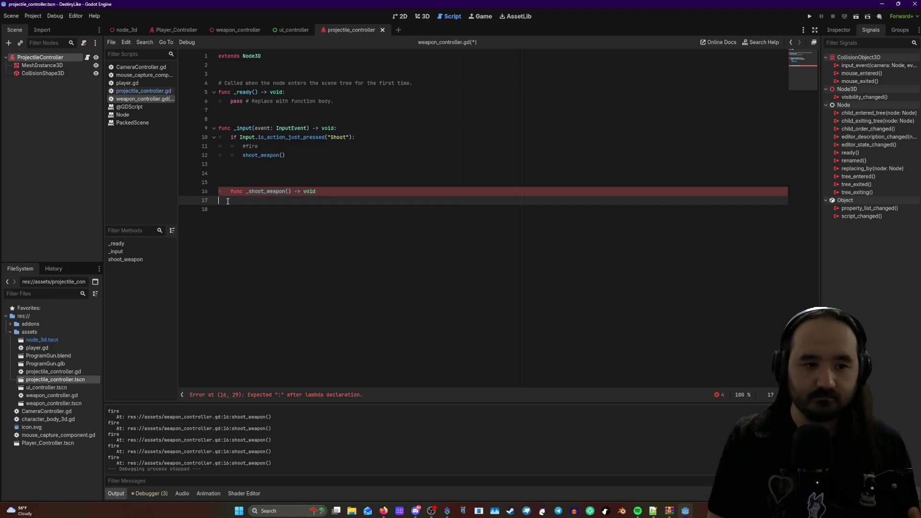
{"action": "key", "text": "BackSpace"}
{"action": "key", "text": "BackSpace"}
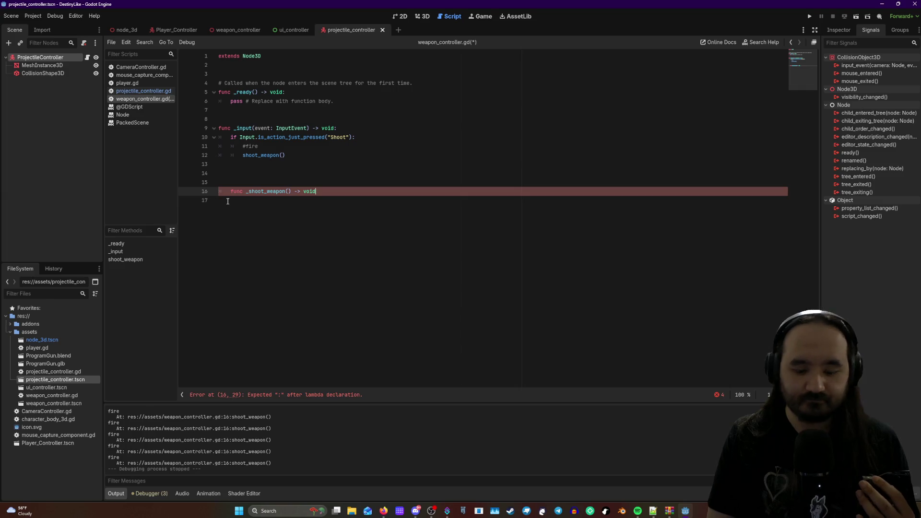
{"action": "key", "text": "Return"}
{"action": "key", "text": "Return"}
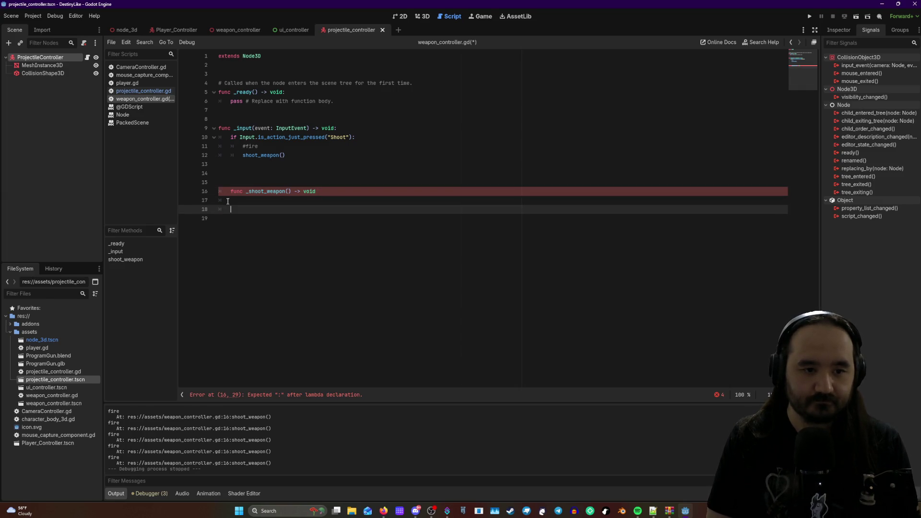
{"action": "key", "text": "Tab"}
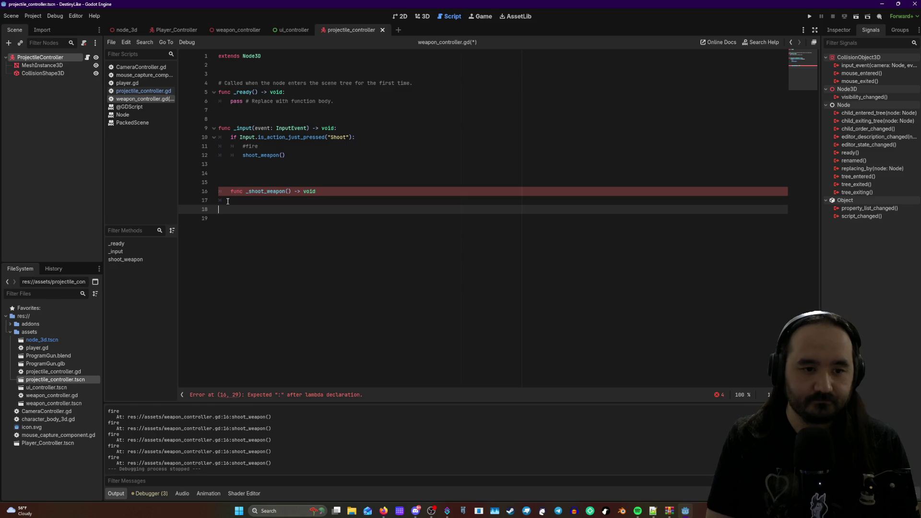
{"action": "key", "text": "BackSpace"}
{"action": "key", "text": "BackSpace"}
{"action": "key", "text": "BackSpace"}
{"action": "key", "text": "BackSpace"}
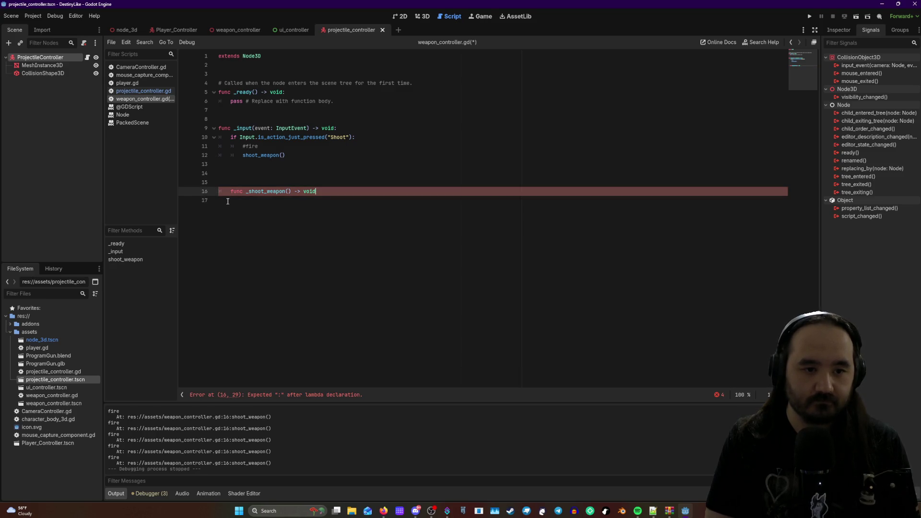
{"action": "type", "text": ":"}
{"action": "key", "text": "Return"}
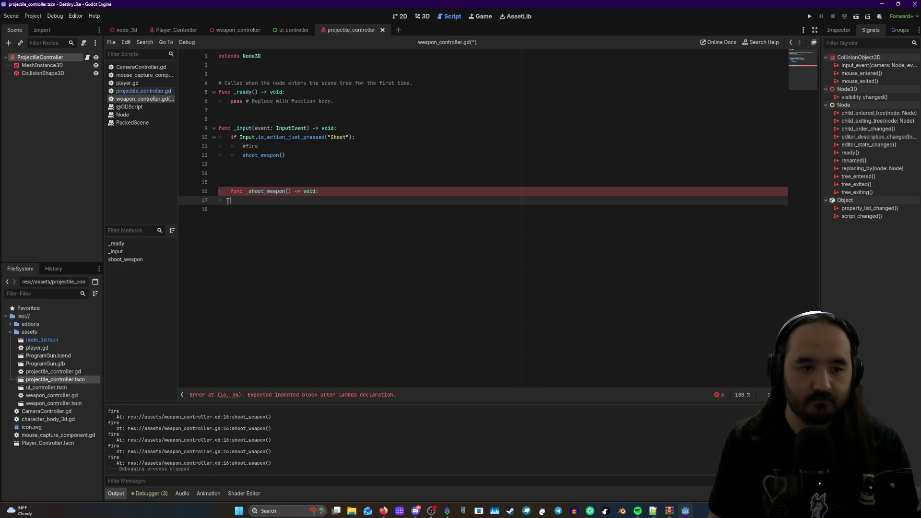
Delete the blank line above and then the entire _shoot_weapon declaration line
{"action": "left_click", "coordinate": [224, 191]}
{"action": "key", "text": "BackSpace"}
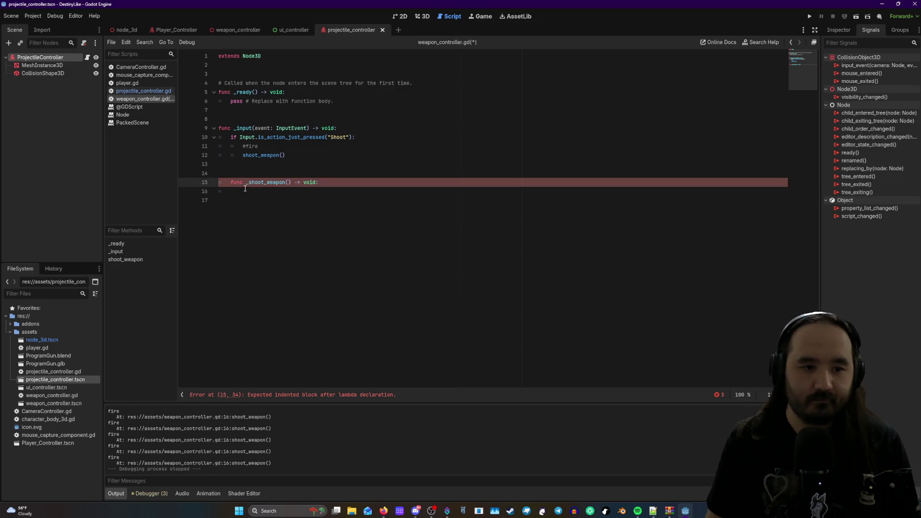
{"action": "left_click", "coordinate": [229, 191]}
{"action": "key", "text": "Tab"}
{"action": "key", "text": "Tab"}
{"action": "key", "text": "Tab"}
{"action": "key", "text": "Tab"}
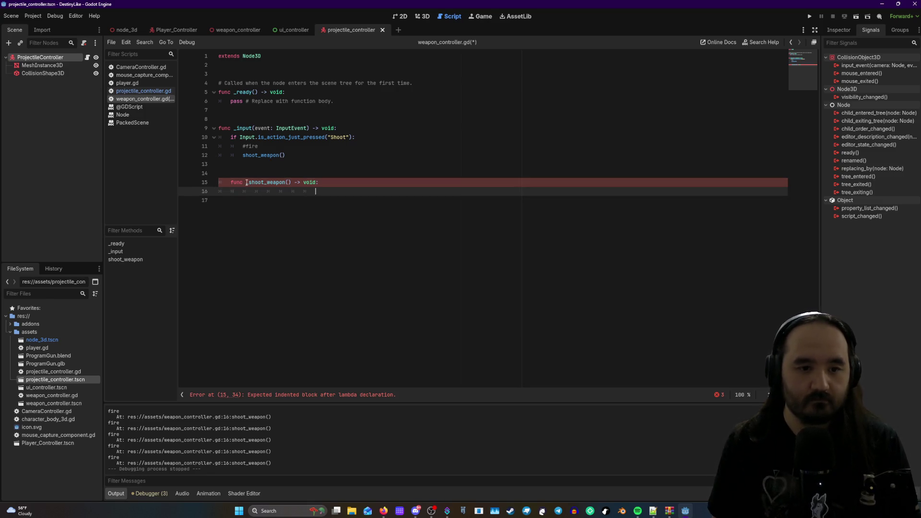
{"action": "key", "text": "BackSpace"}
{"action": "key", "text": "BackSpace"}
{"action": "key", "text": "BackSpace"}
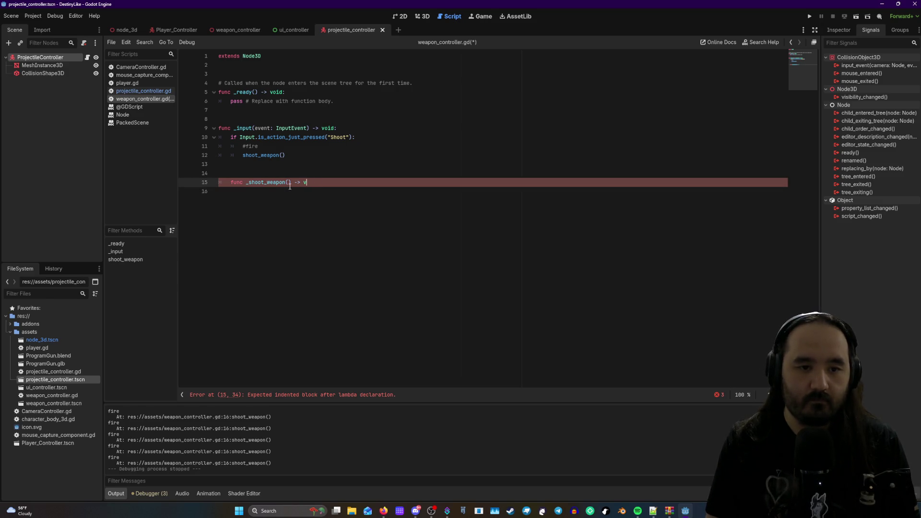
{"action": "key", "text": "BackSpace"}
{"action": "key", "text": "BackSpace"}
{"action": "key", "text": "BackSpace"}
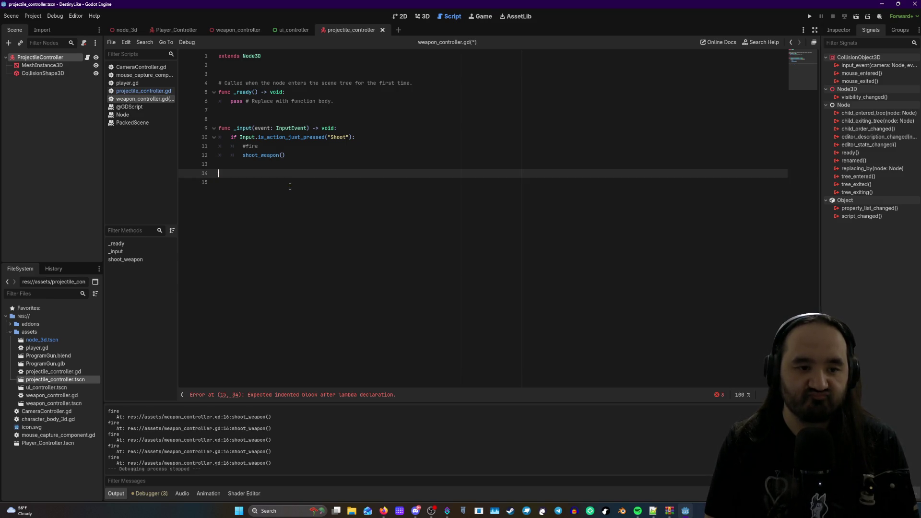
Declare func shoot_weapon() on line 14, trying an ev parameter before removing it
{"action": "key", "text": "Tab"}
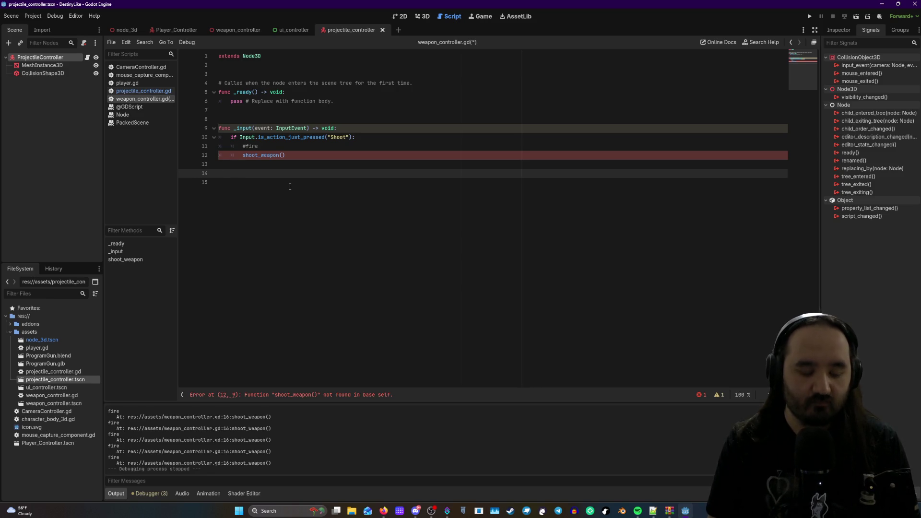
{"action": "type", "text": "func"}
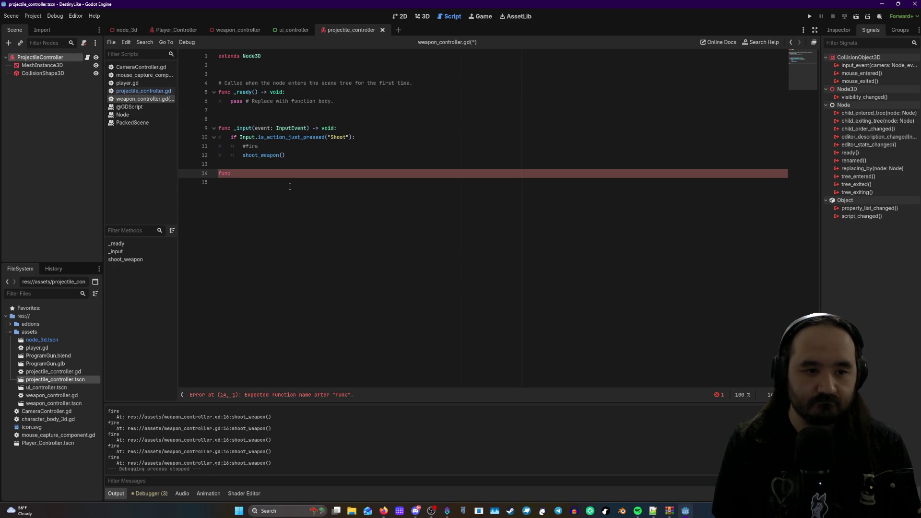
{"action": "type", "text": " shoot"}
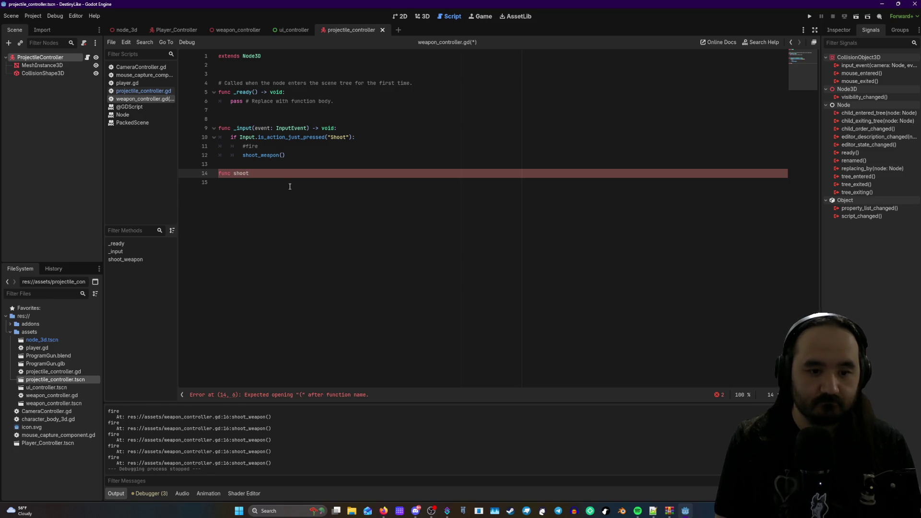
{"action": "type", "text": "_weaponm"}
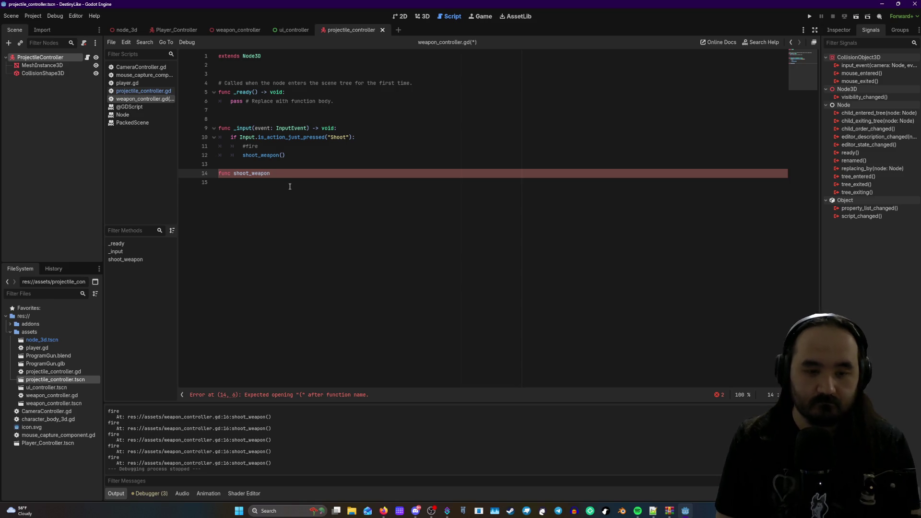
{"action": "type", "text": "("}
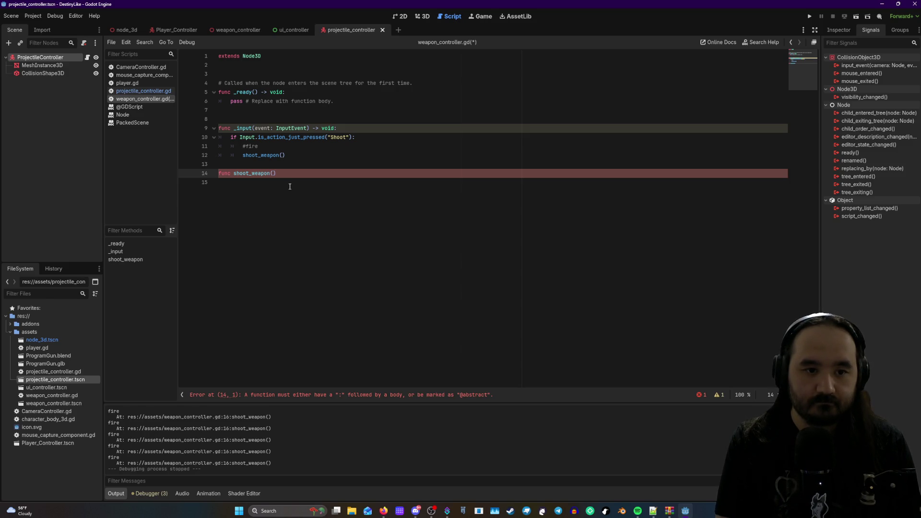
{"action": "type", "text": "ev"}
{"action": "key", "text": "BackSpace"}
{"action": "key", "text": "BackSpace"}
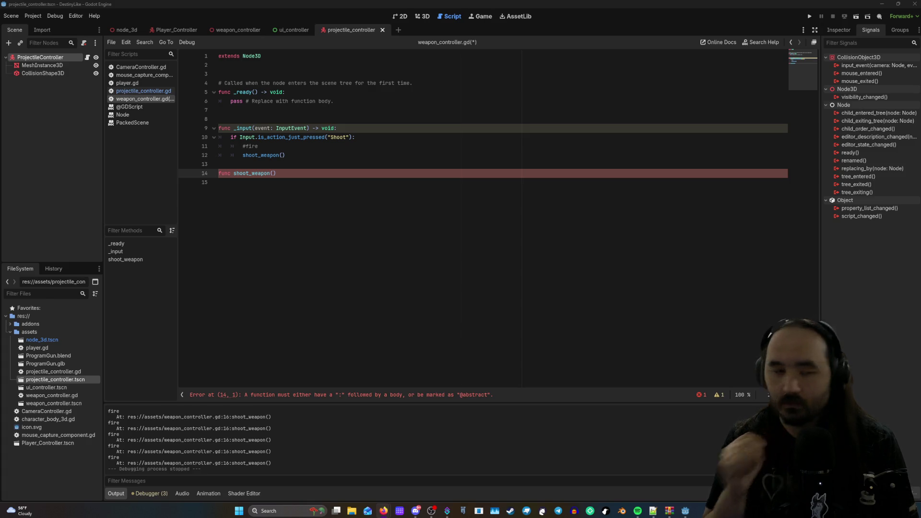
{"action": "left_click", "coordinate": [350, 73]}
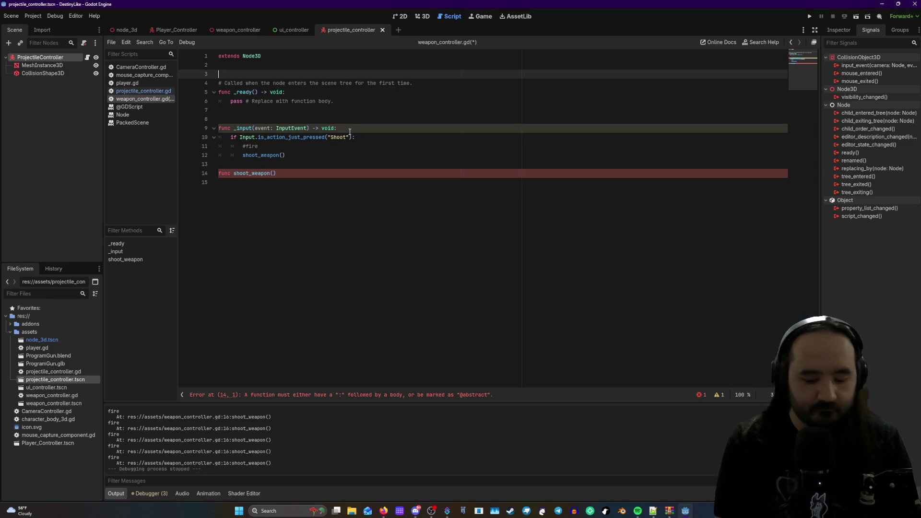
Type and erase a var projectile declaration on line 3, then switch to projectile_controller.gd
{"action": "type", "text": "var prto"}
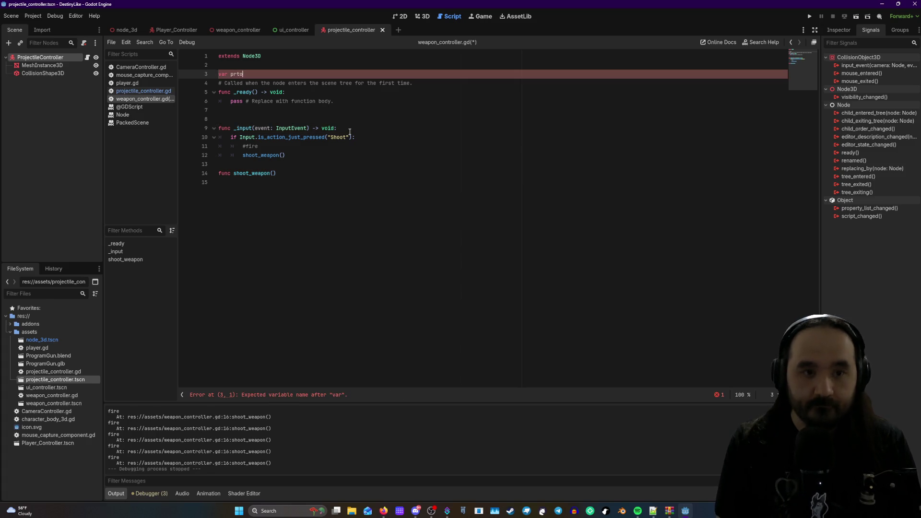
{"action": "key", "text": "BackSpace"}
{"action": "key", "text": "BackSpace"}
{"action": "type", "text": "ojectile"}
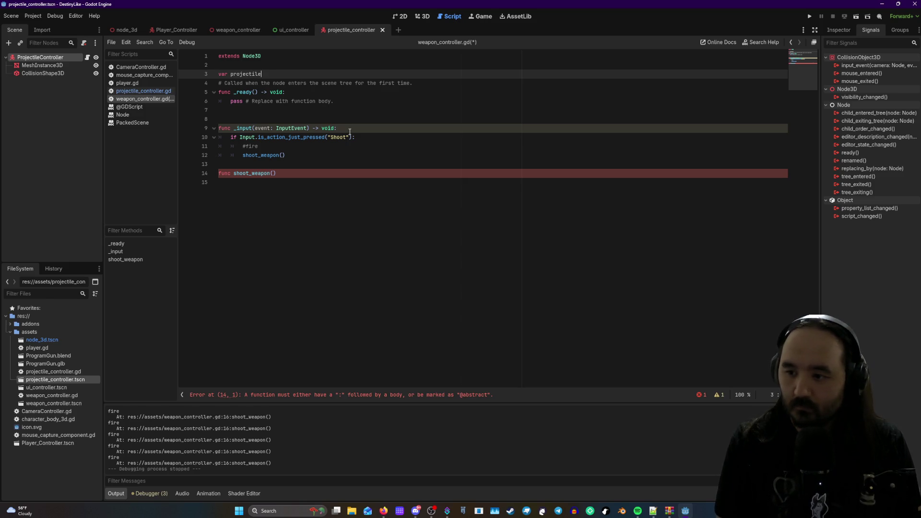
{"action": "key", "text": "BackSpace"}
{"action": "key", "text": "BackSpace"}
{"action": "key", "text": "BackSpace"}
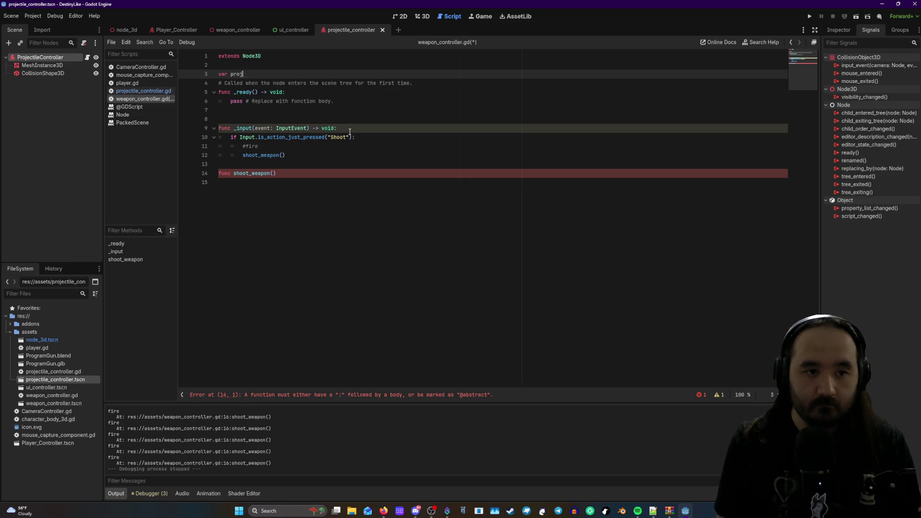
{"action": "type", "text": "new"}
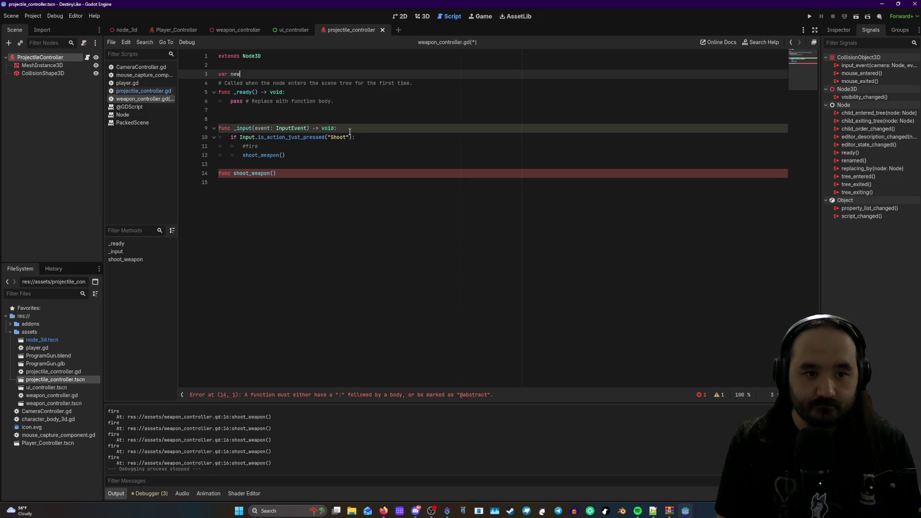
{"action": "key", "text": "BackSpace"}
{"action": "key", "text": "BackSpace"}
{"action": "key", "text": "BackSpace"}
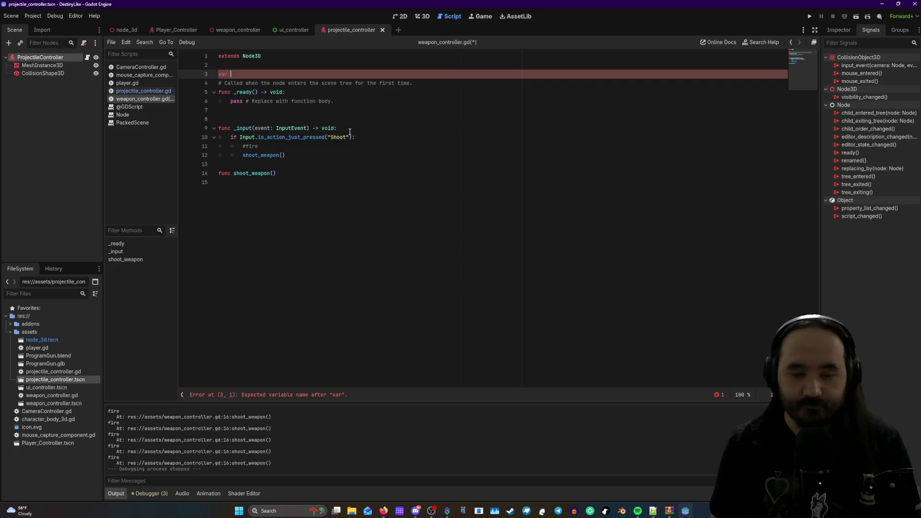
{"action": "key", "text": "BackSpace"}
{"action": "key", "text": "BackSpace"}
{"action": "key", "text": "BackSpace"}
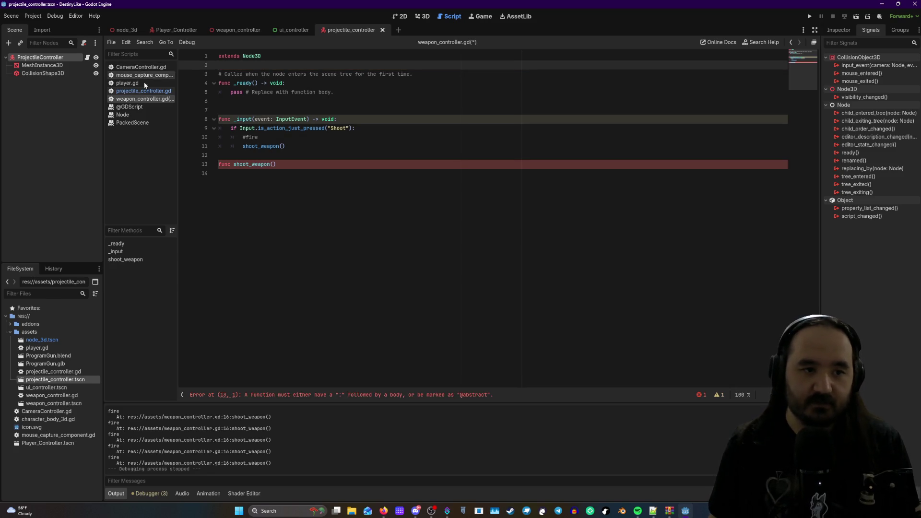
{"action": "left_click", "coordinate": [143, 90]}
{"action": "left_click", "coordinate": [298, 110]}
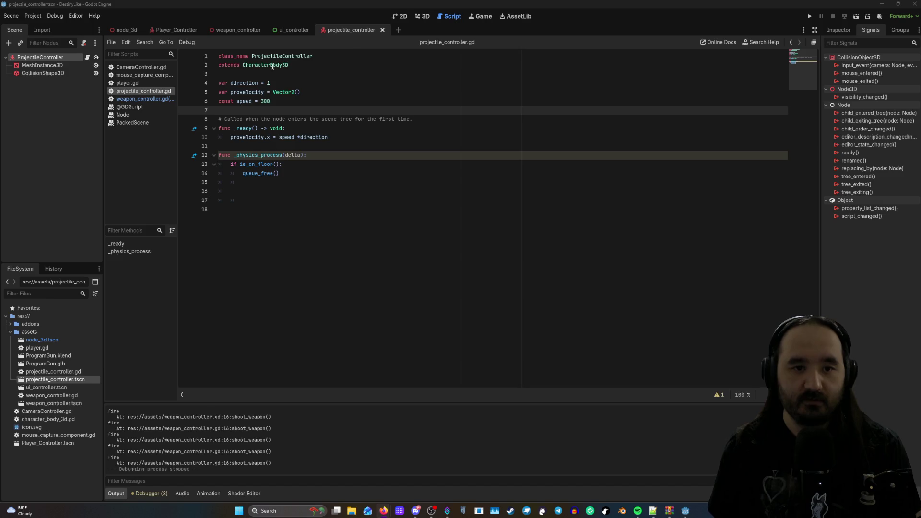
Add const projectile = preload("res://assets/projectile_controller.tscn") on line 7, dragging in the scene file
{"action": "left_click", "coordinate": [253, 110]}
{"action": "type", "text": "const"}
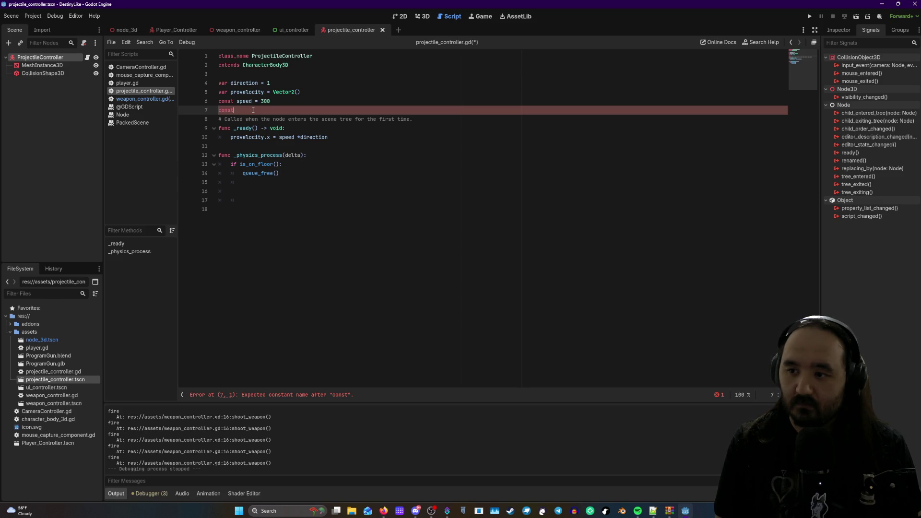
{"action": "type", "text": "projectile"}
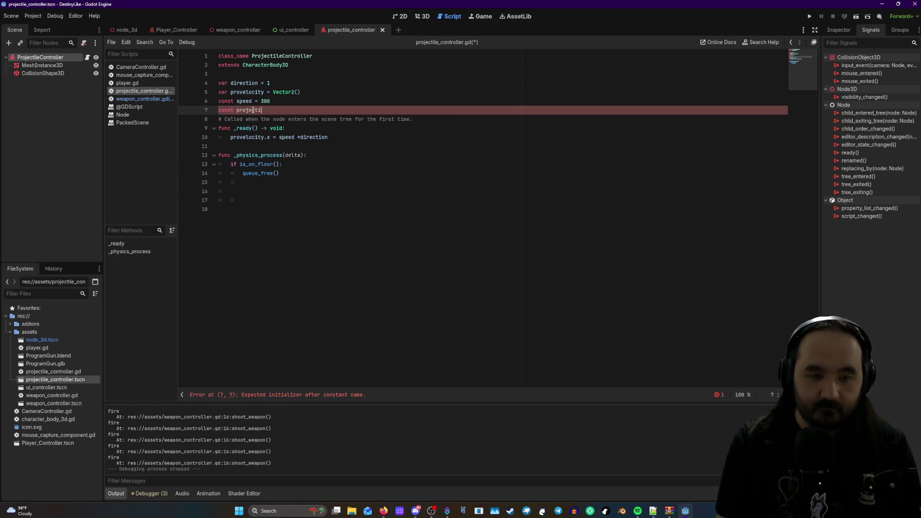
{"action": "type", "text": " = "}
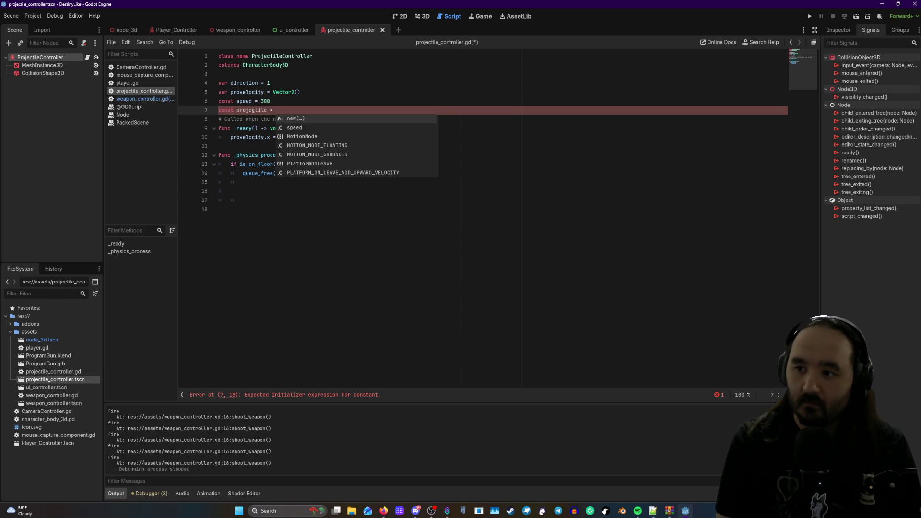
{"action": "type", "text": "prel"}
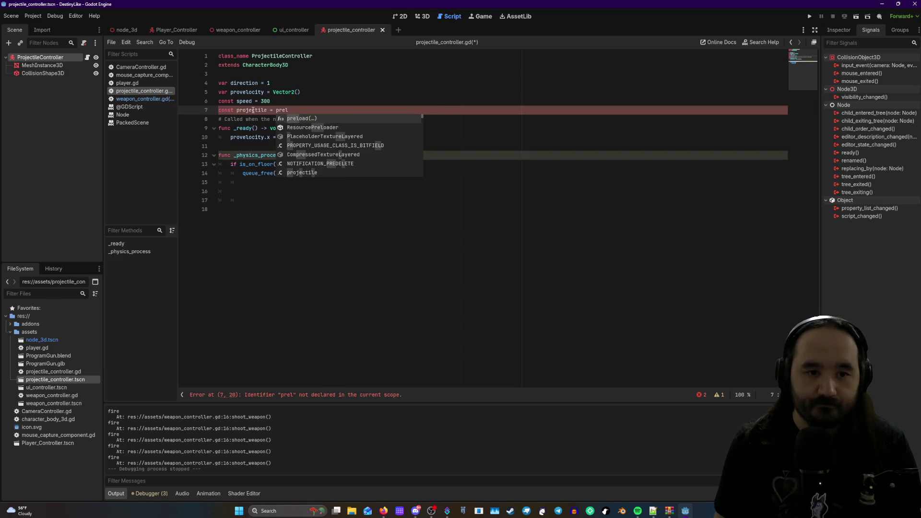
{"action": "left_click", "coordinate": [295, 119]}
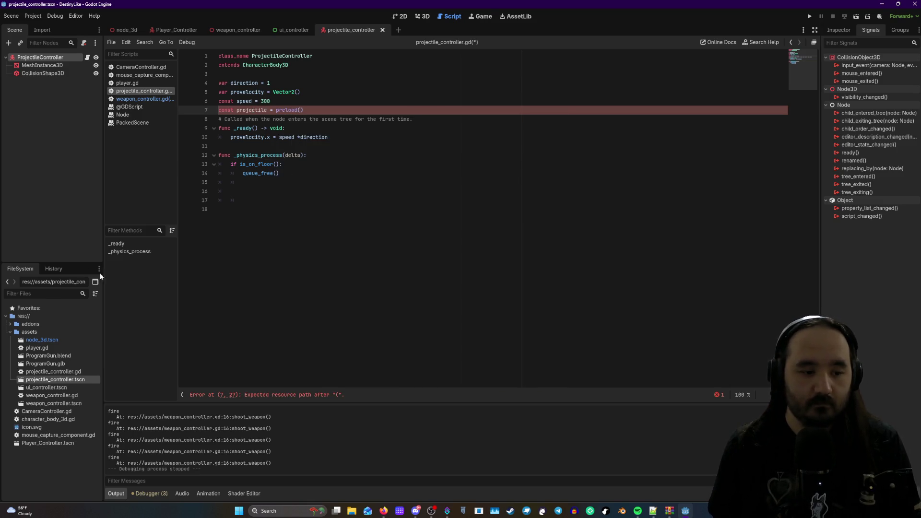
{"action": "mouse_move", "coordinate": [57, 382]}
{"action": "left_mouse_down"}
{"action": "mouse_move", "coordinate": [341, 145]}
{"action": "mouse_move", "coordinate": [301, 111]}
{"action": "left_mouse_up"}
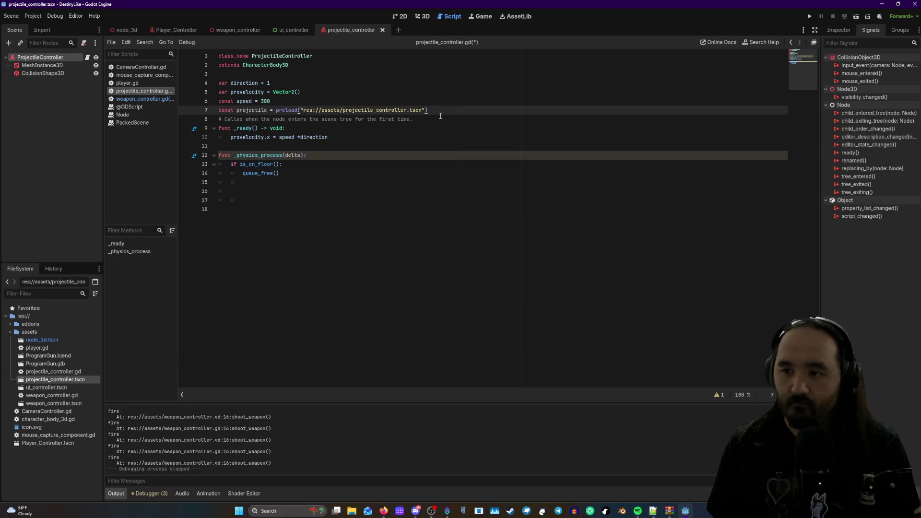
{"action": "key", "text": "Return"}
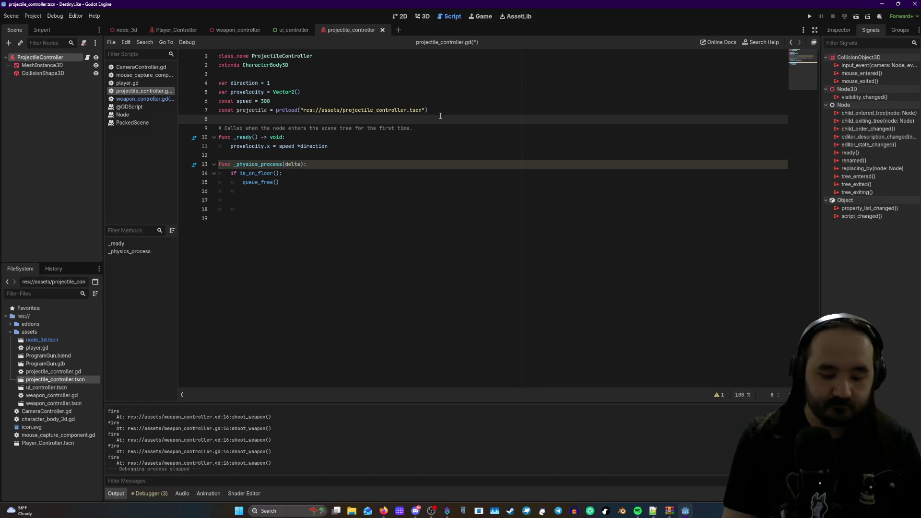
Write var projectile = projectile.instantiate() on line 8, followed by a blank line
{"action": "type", "text": "var projectile"}
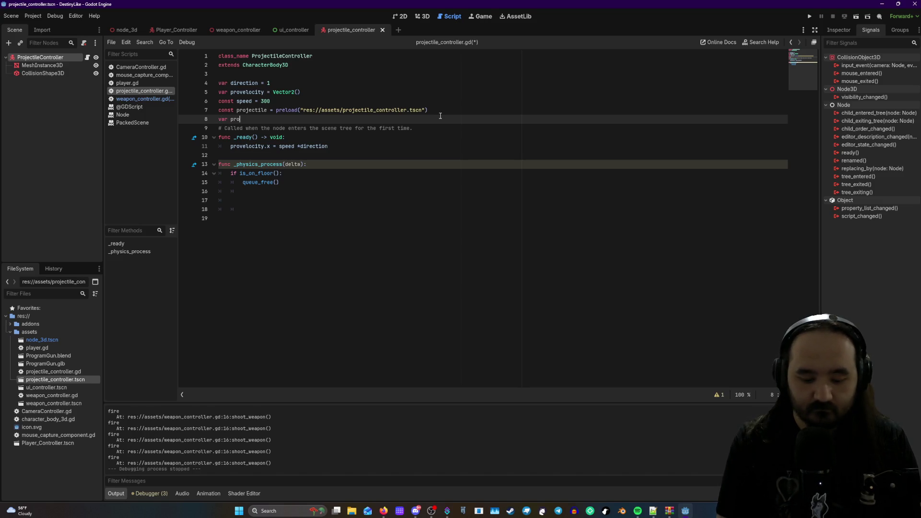
{"action": "type", "text": " = "}
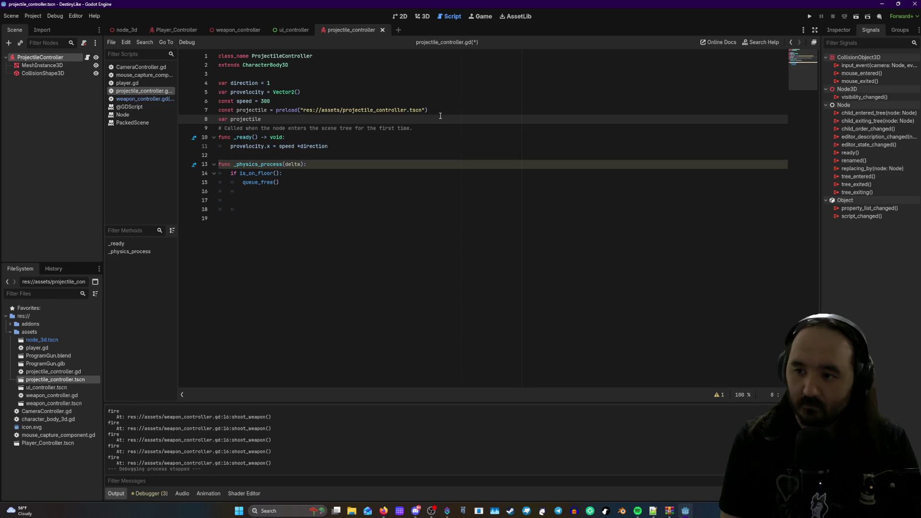
{"action": "type", "text": "pro"}
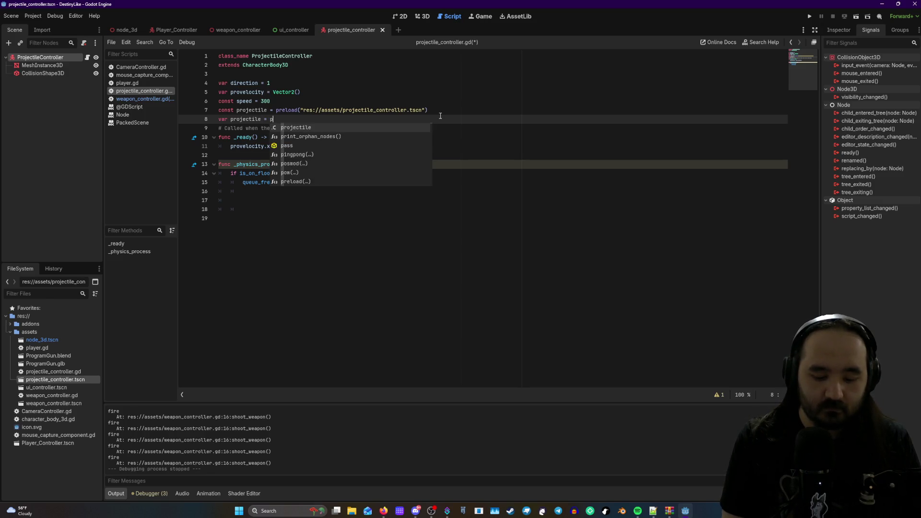
{"action": "key", "text": "Return"}
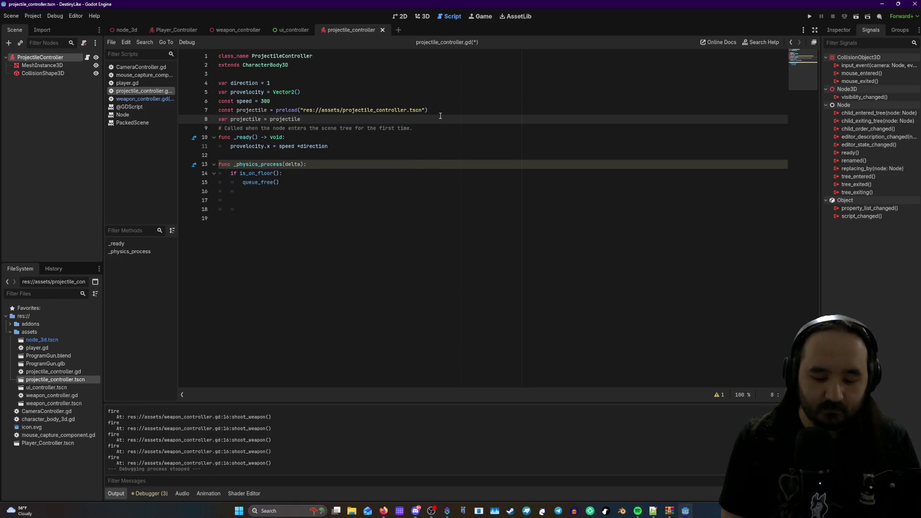
{"action": "type", "text": ".inst"}
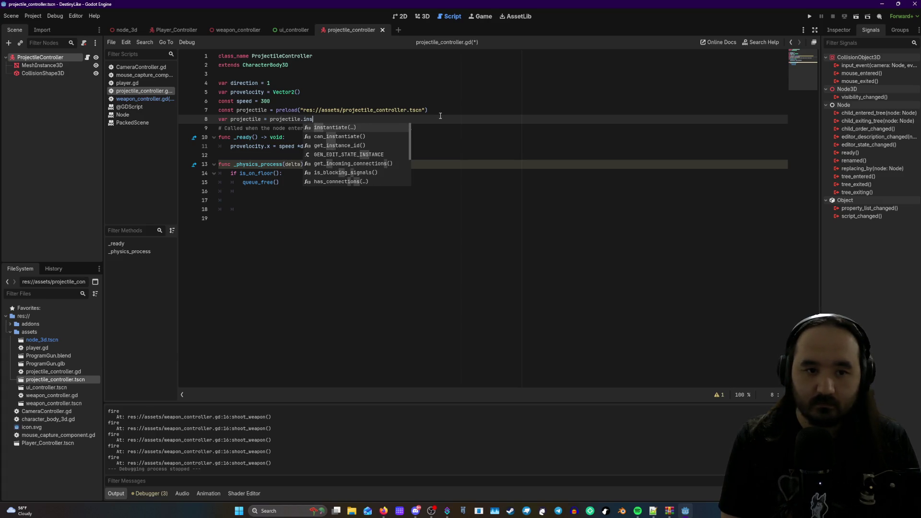
{"action": "key", "text": "Return"}
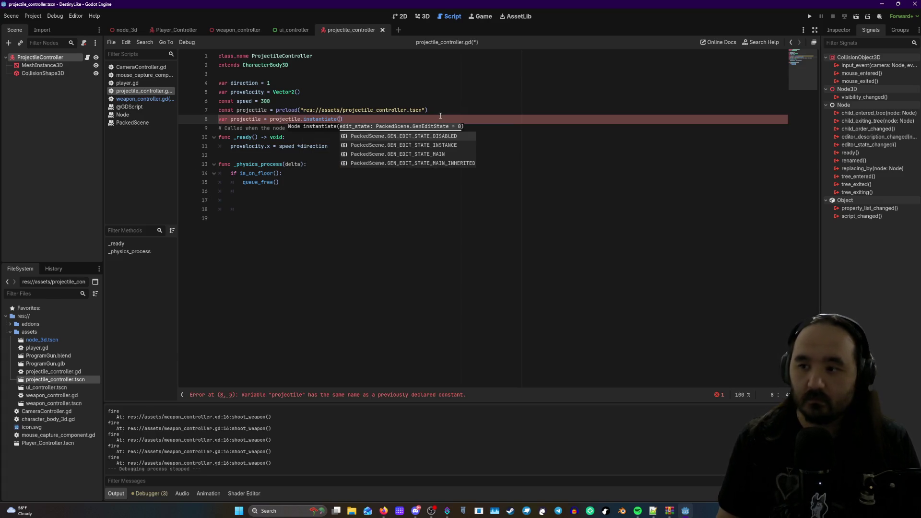
{"action": "left_click", "coordinate": [405, 118]}
{"action": "key", "text": "Return"}
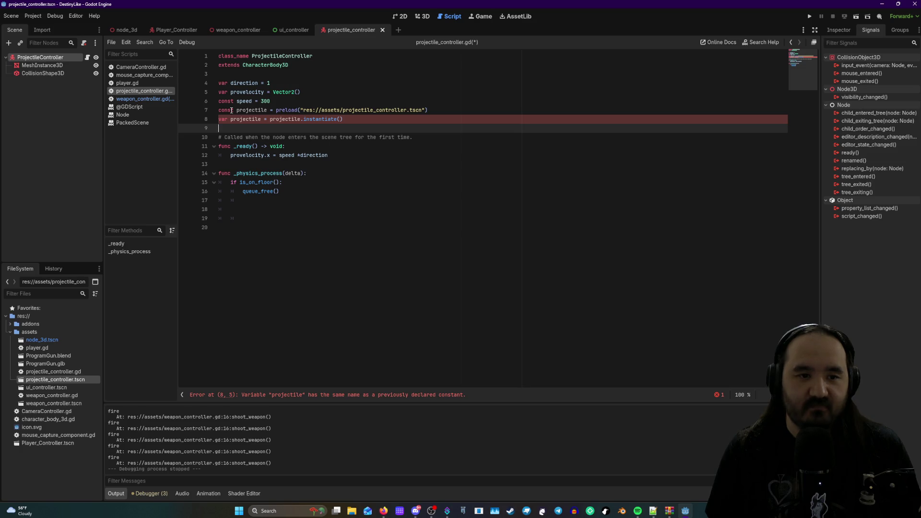
Select the variable name projectile on line 8
{"action": "left_click", "coordinate": [245, 110]}
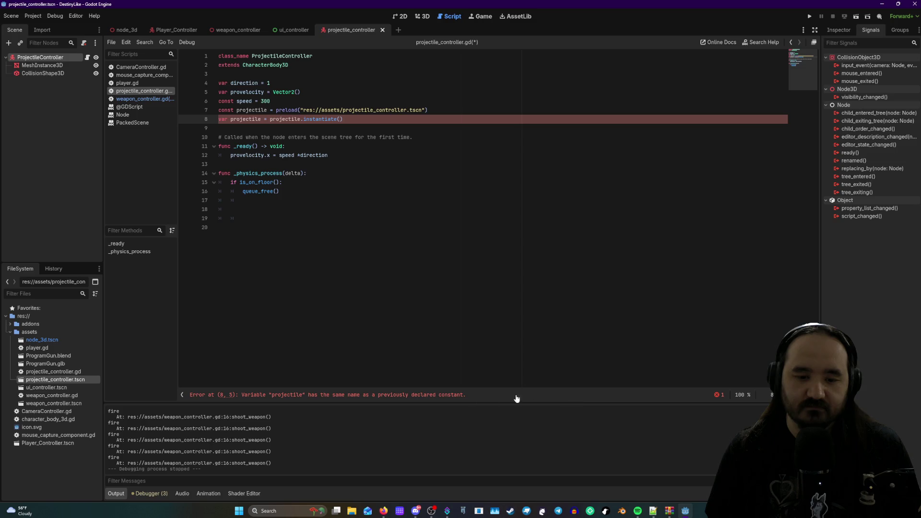
{"action": "triple_click", "coordinate": [262, 121]}
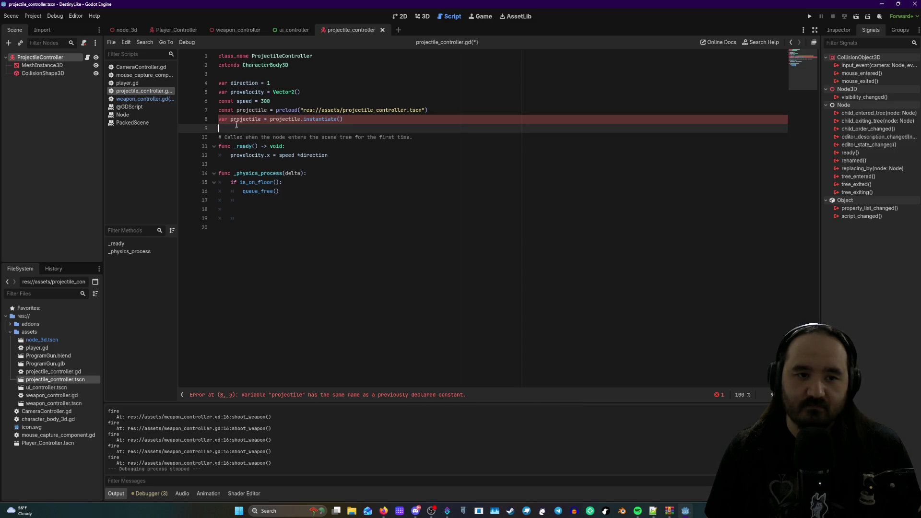
{"action": "left_click", "coordinate": [260, 119]}
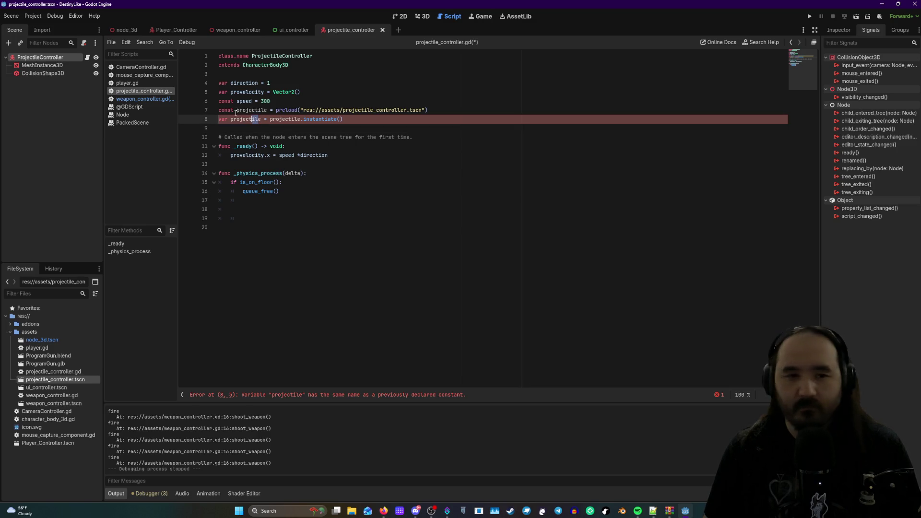
{"action": "left_click_drag", "start_coordinate": [263, 121], "coordinate": [232, 123]}
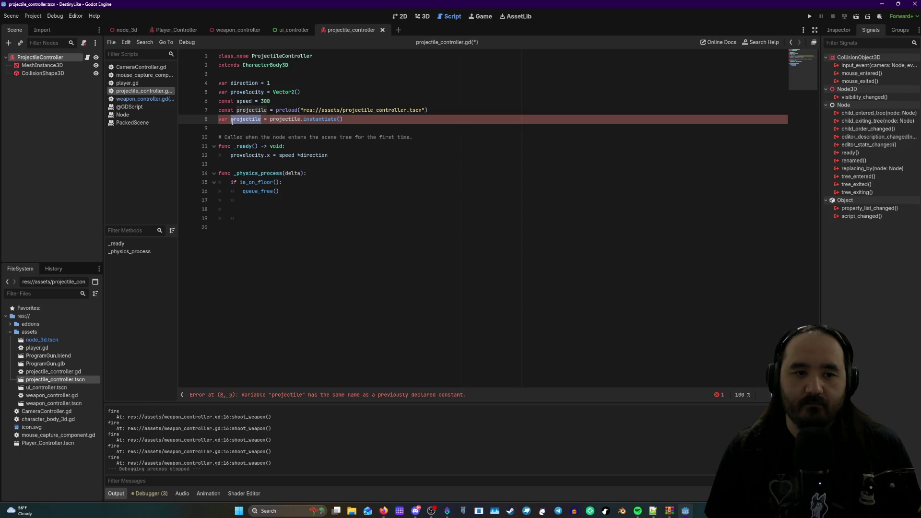
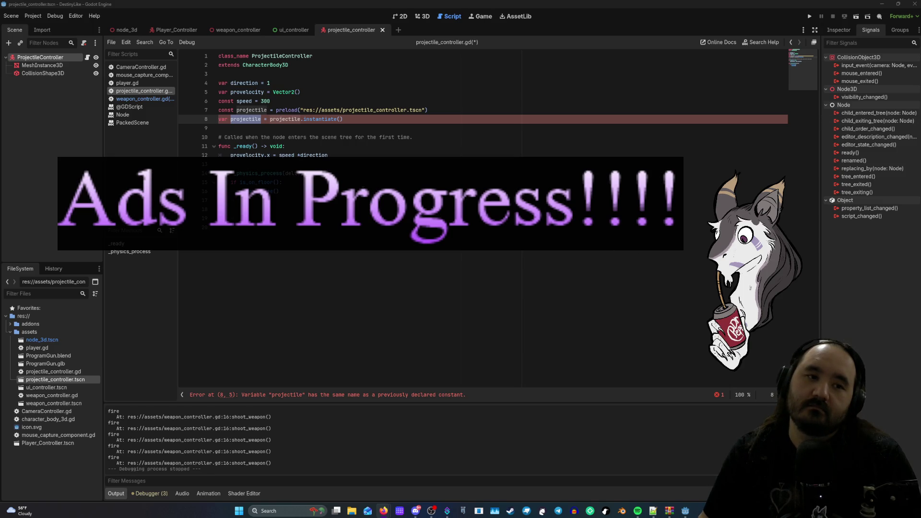
{"action": "left_click", "coordinate": [139, 99]}
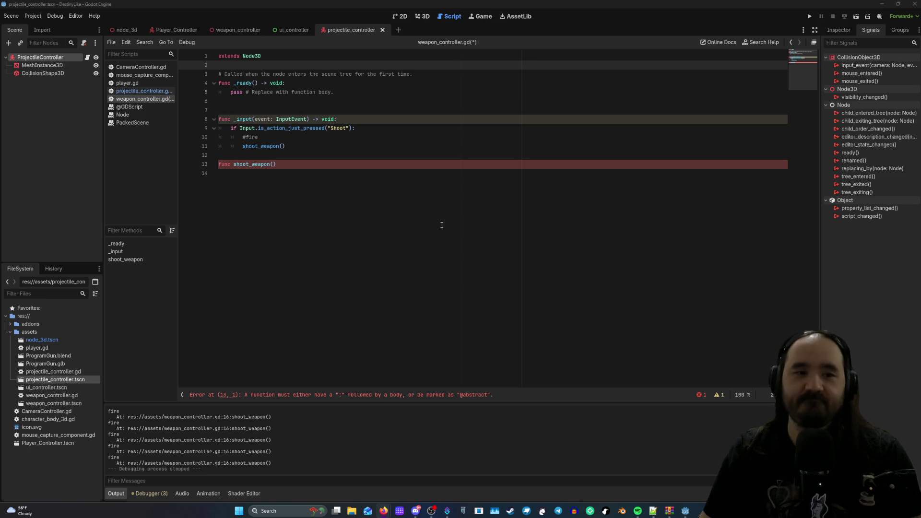
{"action": "left_click", "coordinate": [129, 91]}
{"action": "left_click", "coordinate": [270, 77]}
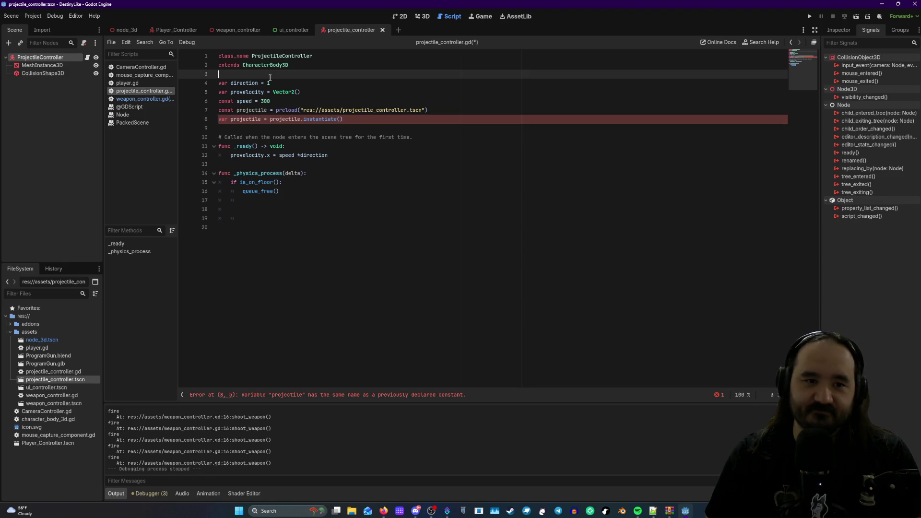
{"action": "key", "text": "Return"}
{"action": "type", "text": "@expor"}
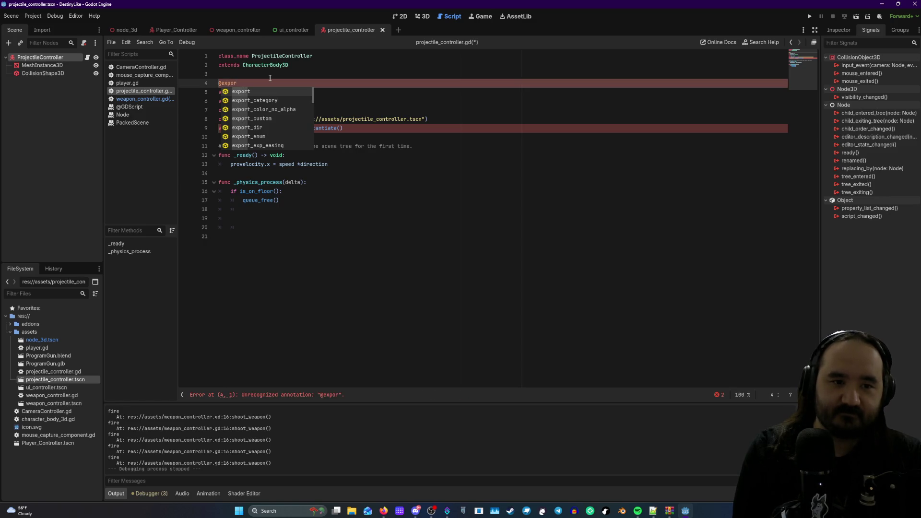
{"action": "type", "text": "t "}
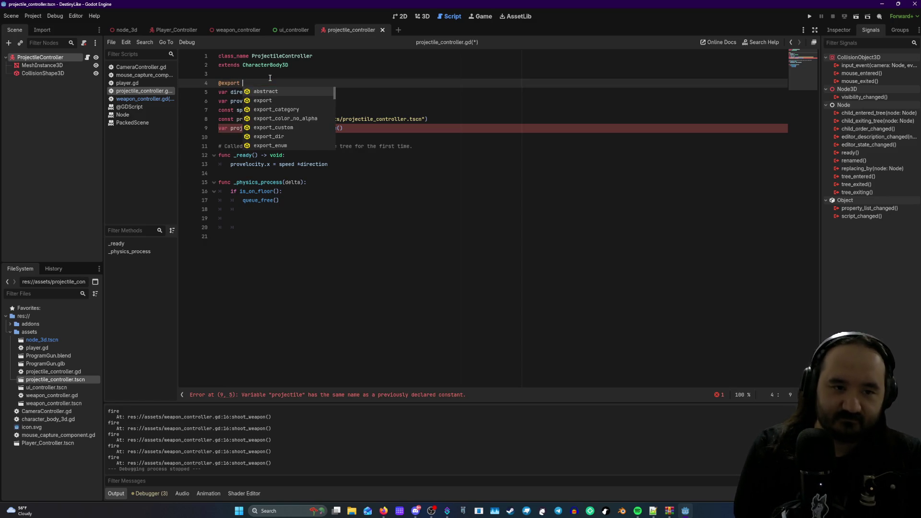
{"action": "type", "text": "project"}
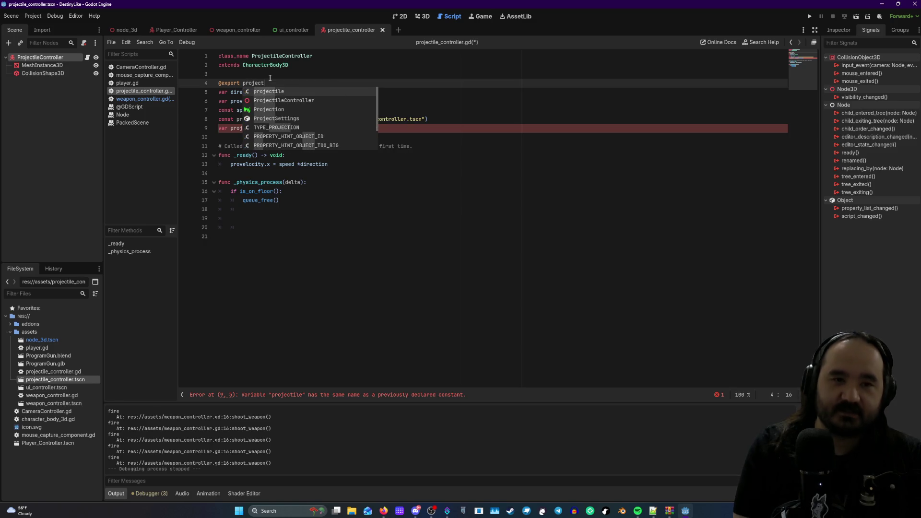
{"action": "key", "text": "Return"}
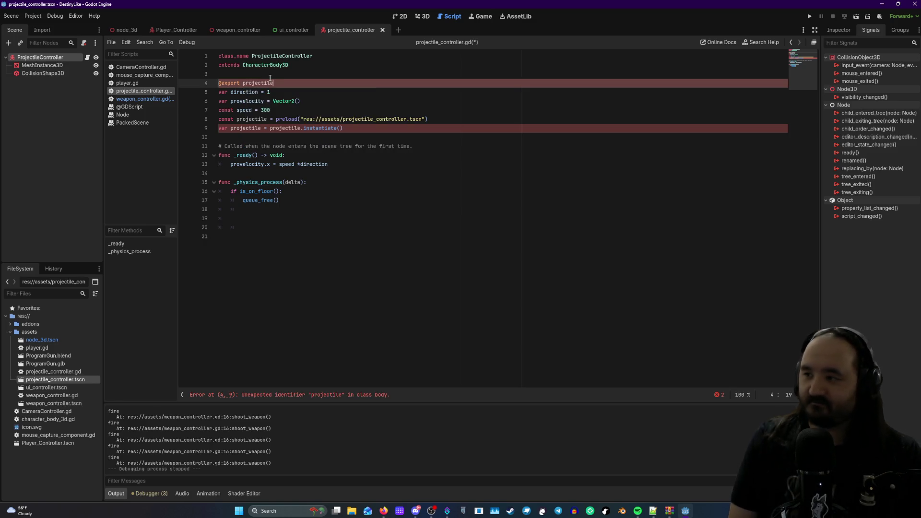
{"action": "key", "text": "BackSpace"}
{"action": "key", "text": "BackSpace"}
{"action": "key", "text": "BackSpace"}
{"action": "key", "text": "BackSpace"}
{"action": "key", "text": "BackSpace"}
{"action": "key", "text": "BackSpace"}
{"action": "type", "text": "var "}
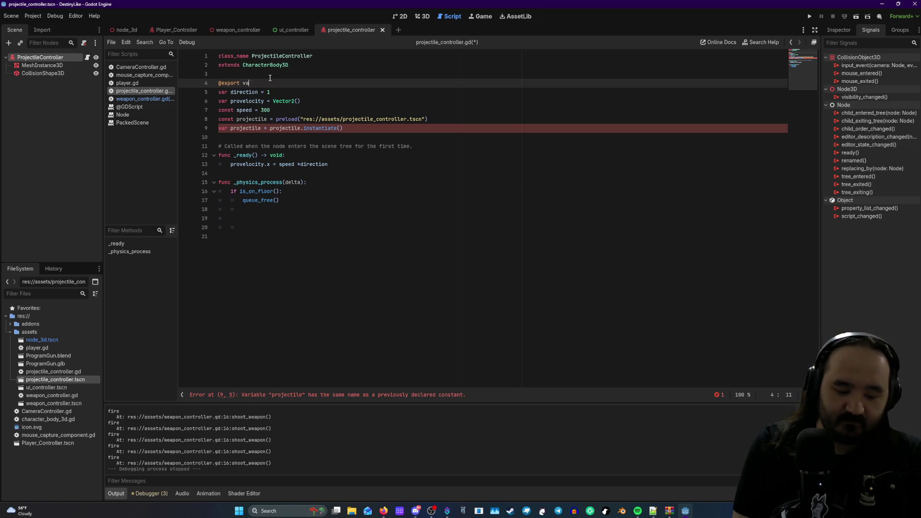
{"action": "type", "text": "projecti"}
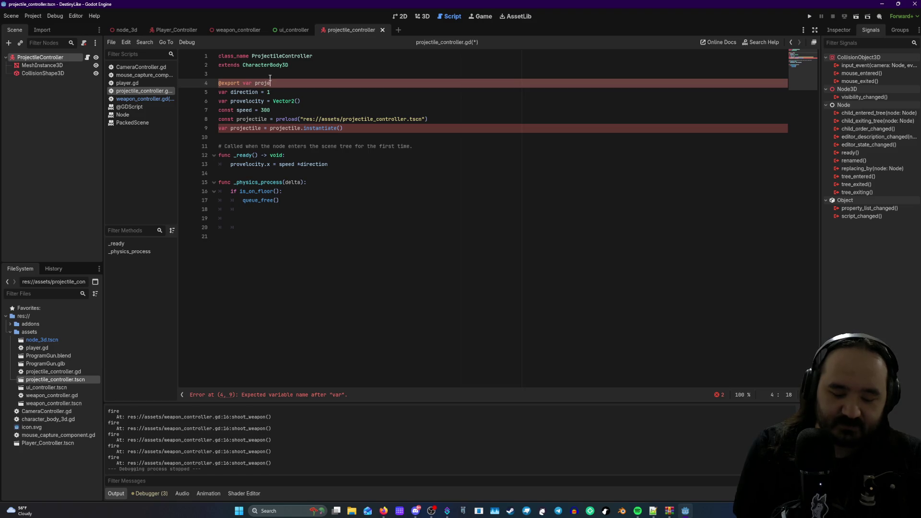
{"action": "type", "text": "le"}
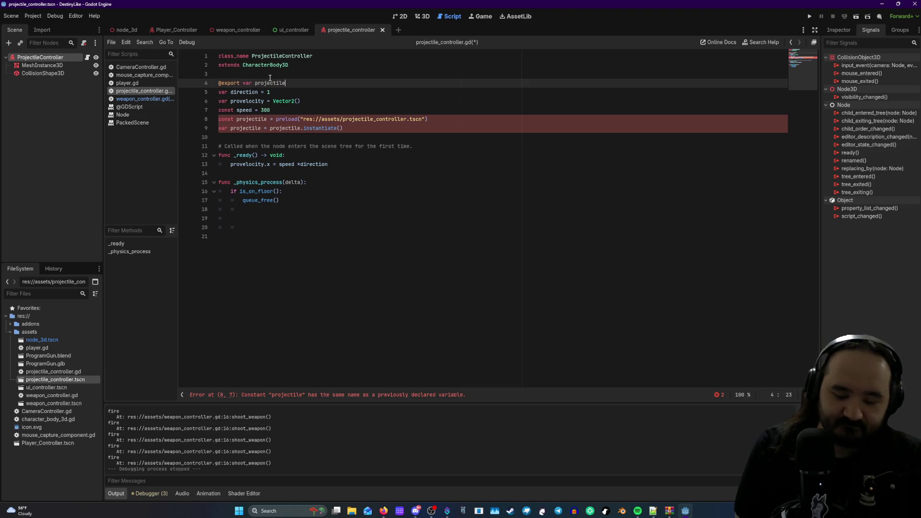
{"action": "type", "text": "packed"}
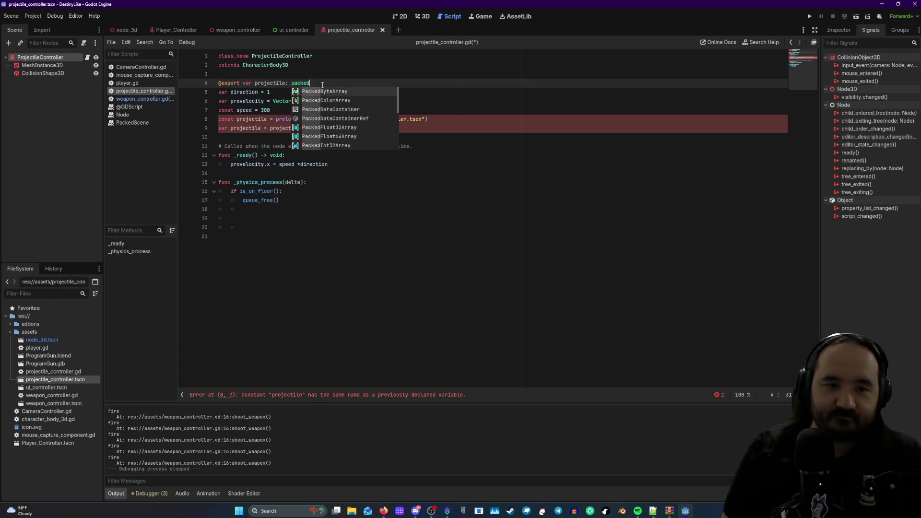
{"action": "type", "text": "sce"}
{"action": "key", "text": "Return"}
{"action": "left_click", "coordinate": [317, 91]}
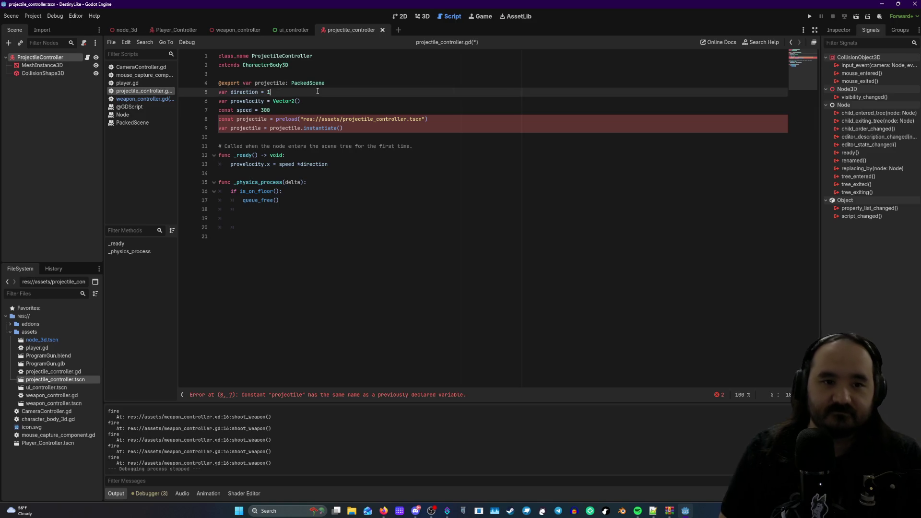
Delete the 'const projectile = preload(...)' line and its leftover empty line
{"action": "left_click", "coordinate": [357, 129]}
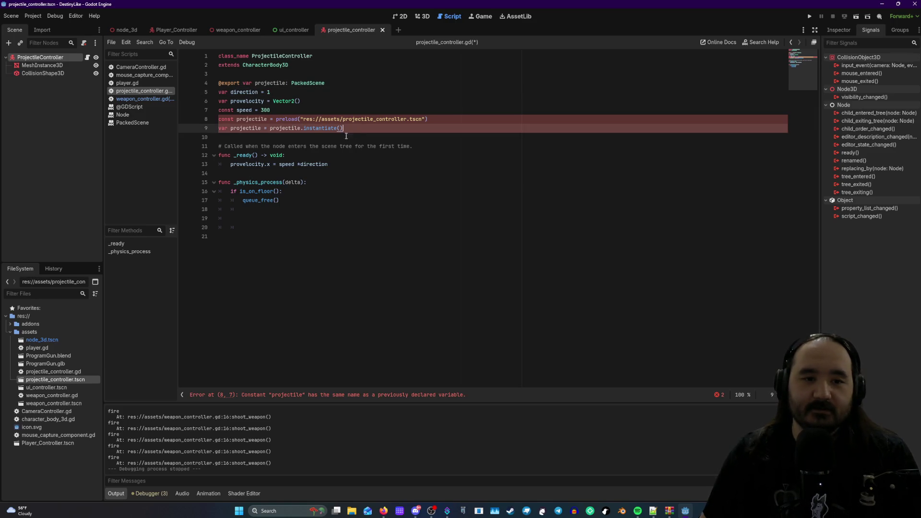
{"action": "left_click", "coordinate": [265, 120]}
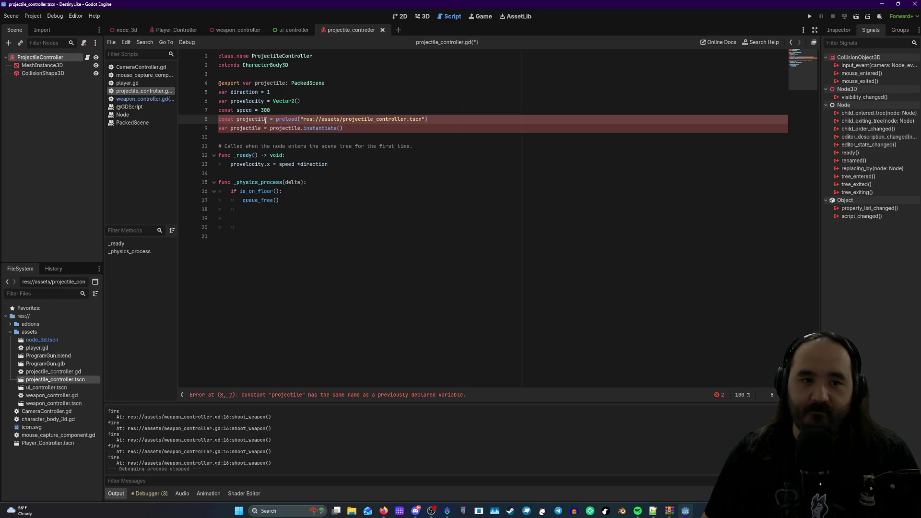
{"action": "left_click", "coordinate": [348, 127]}
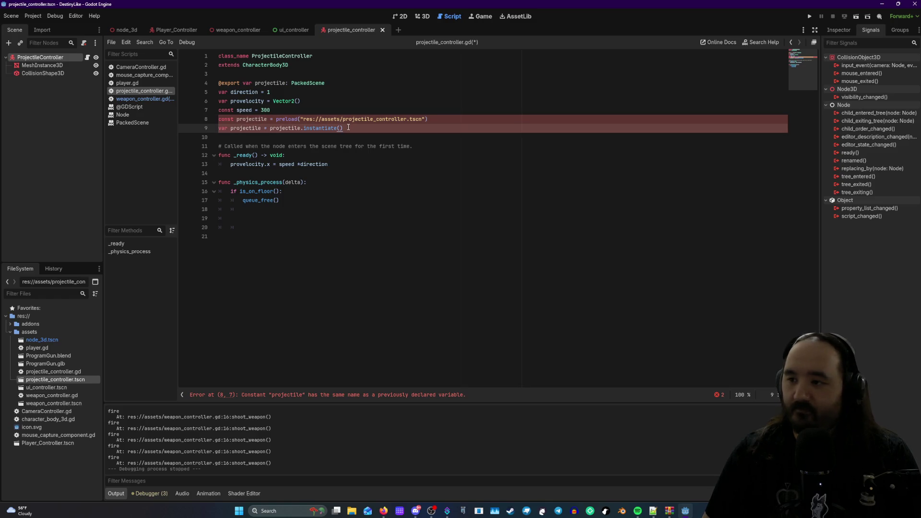
{"action": "left_click_drag", "start_coordinate": [431, 116], "coordinate": [219, 120]}
{"action": "key", "text": "BackSpace"}
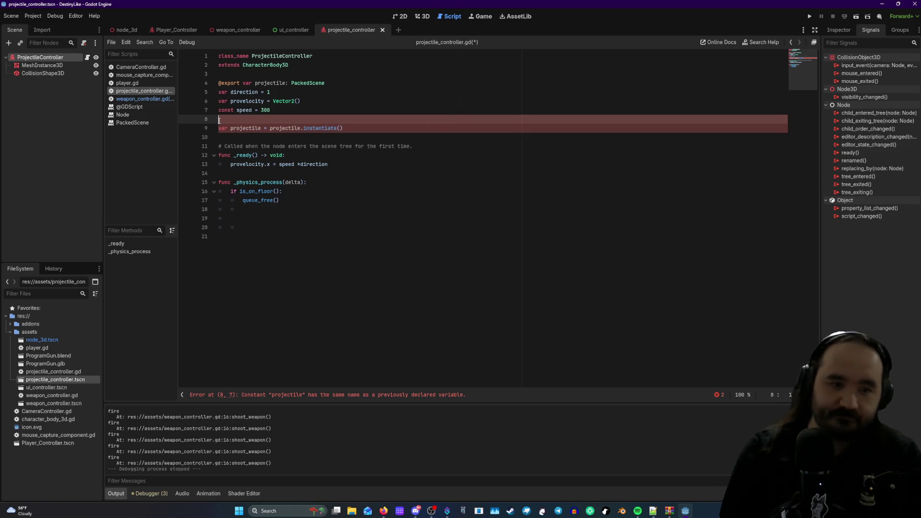
{"action": "key", "text": "BackSpace"}
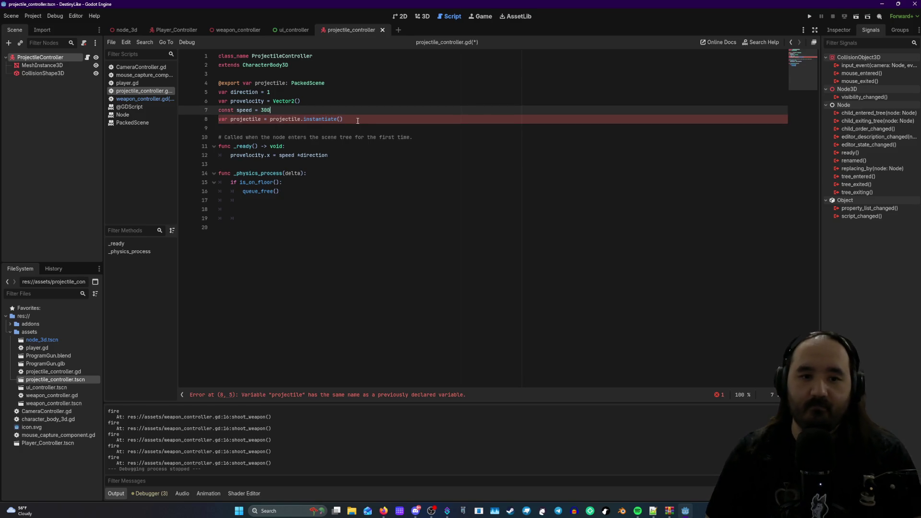
{"action": "left_click", "coordinate": [358, 120]}
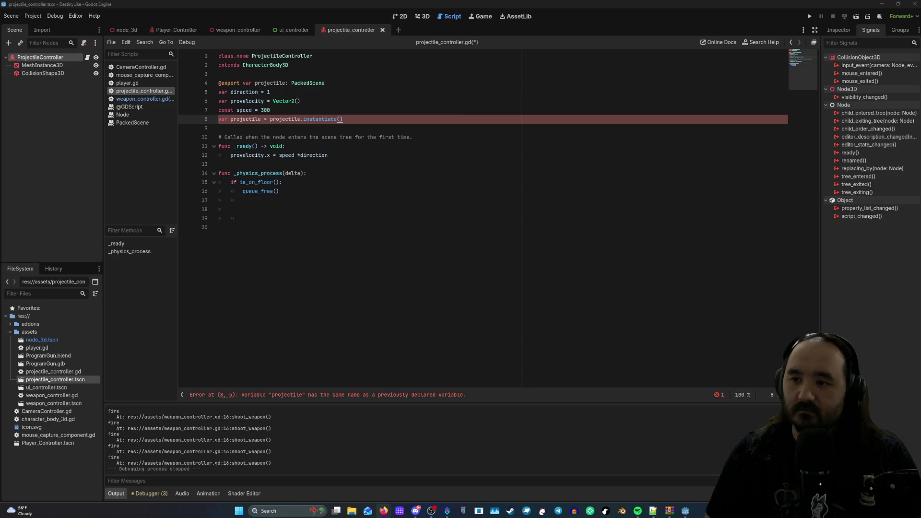
{"action": "left_click", "coordinate": [288, 114]}
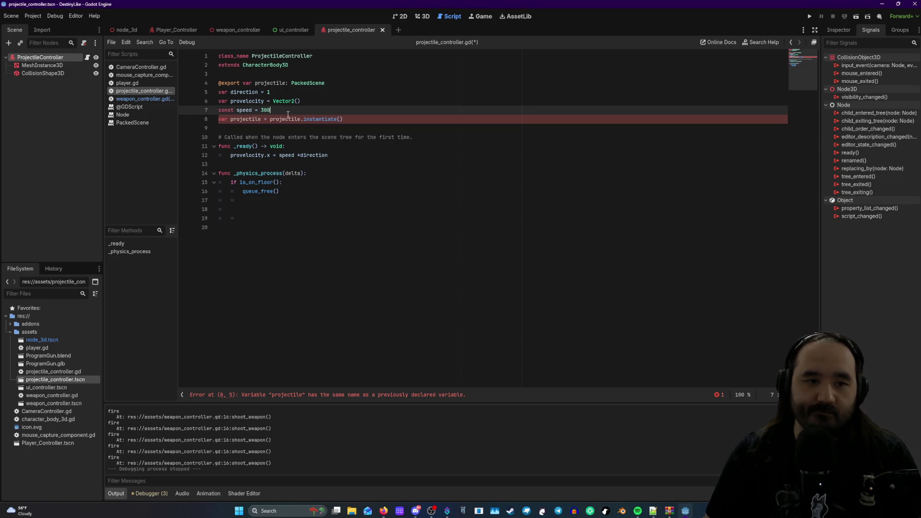
Add a can_shoot variable initialised to true after the speed constant
{"action": "key", "text": "Return"}
{"action": "type", "text": "var "}
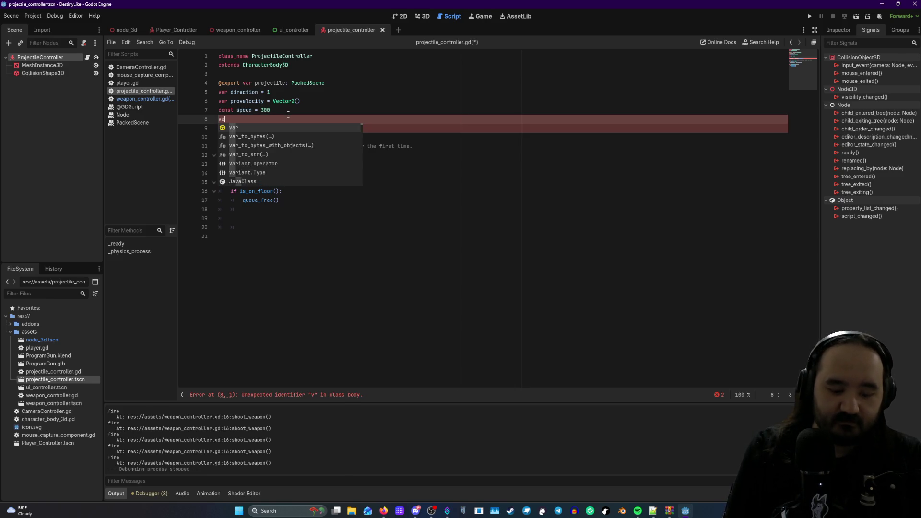
{"action": "type", "text": "can"}
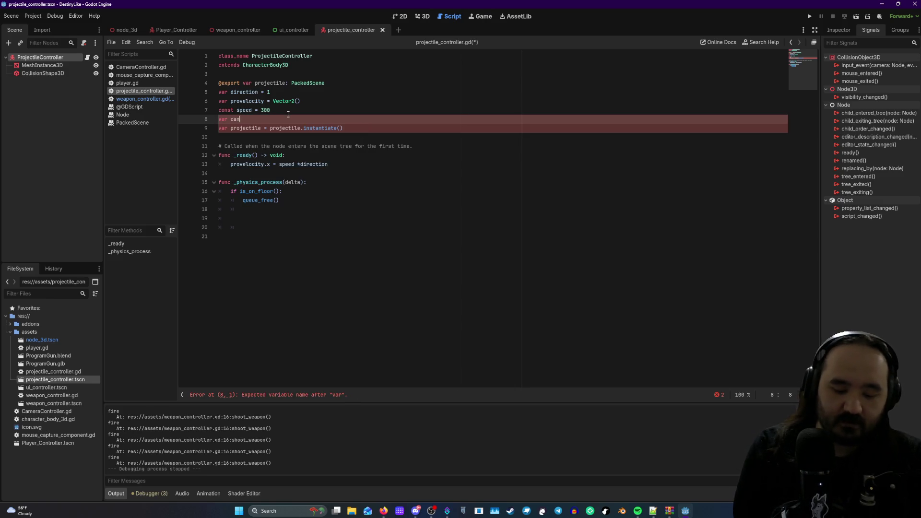
{"action": "type", "text": "_shoot: Bool"}
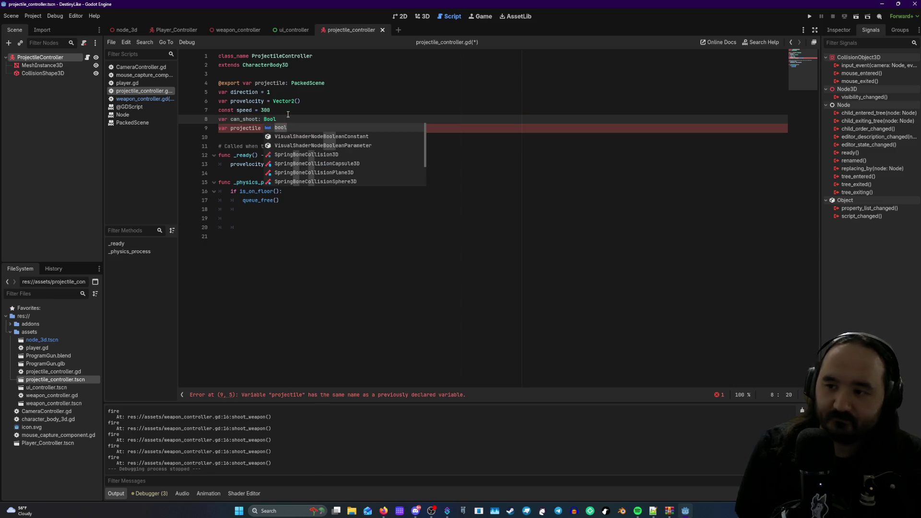
{"action": "type", "text": "= tr"}
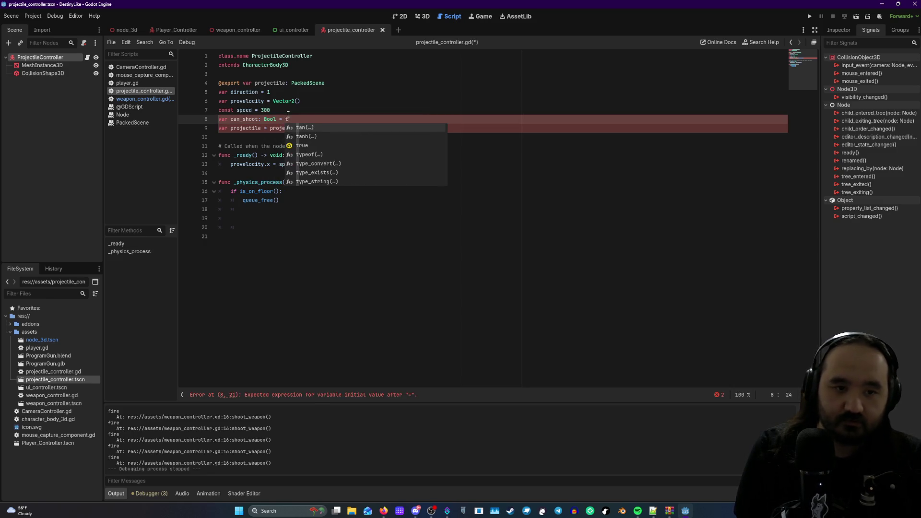
{"action": "key", "text": "Return"}
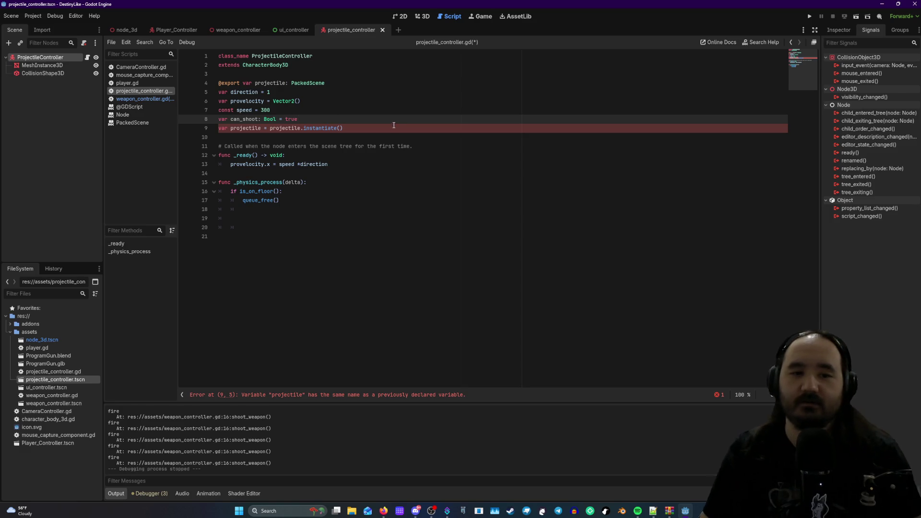
Delete the 'var projectile = projectile.instantiate()' line
{"action": "left_click", "coordinate": [344, 128]}
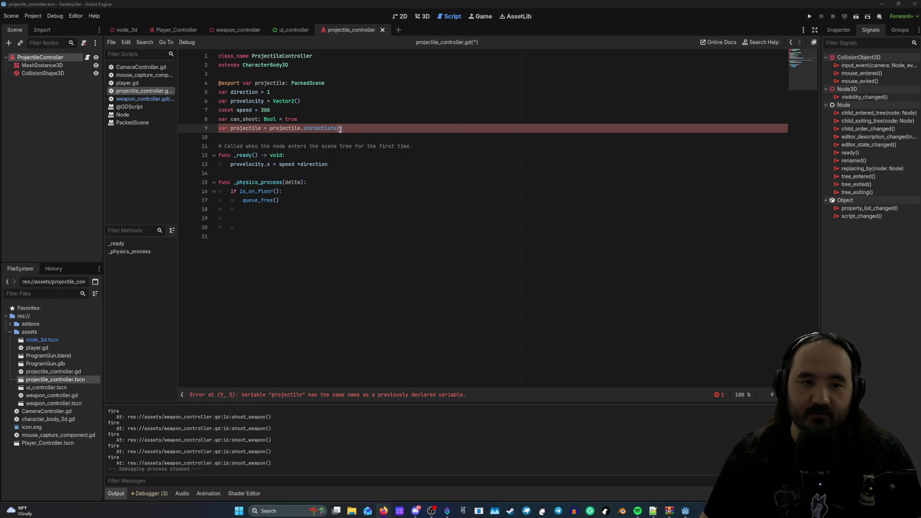
{"action": "left_click_drag", "start_coordinate": [352, 128], "coordinate": [220, 130]}
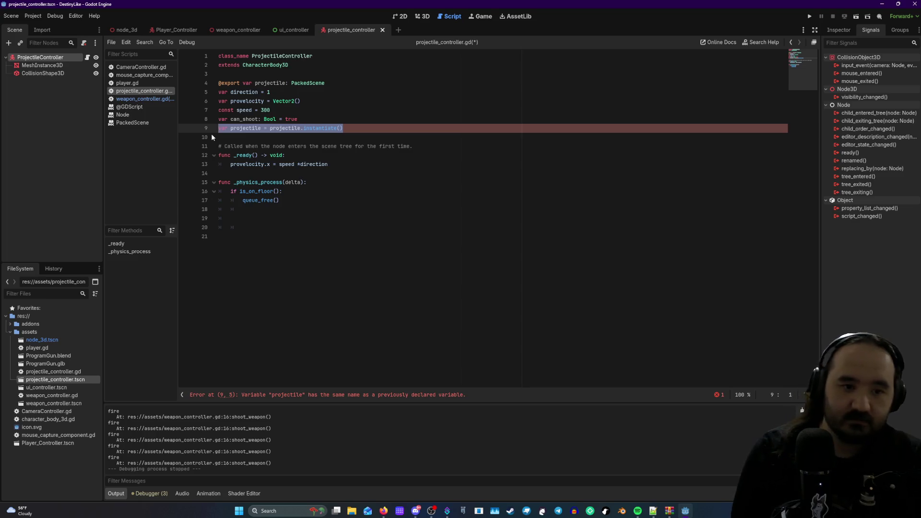
{"action": "key", "text": "BackSpace"}
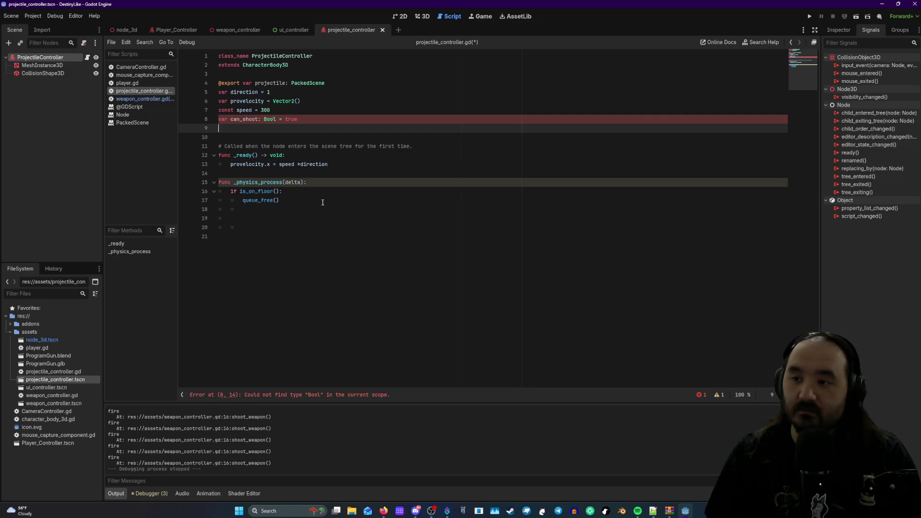
Change the can_shoot type from Bool to lowercase bool
{"action": "left_click", "coordinate": [266, 123]}
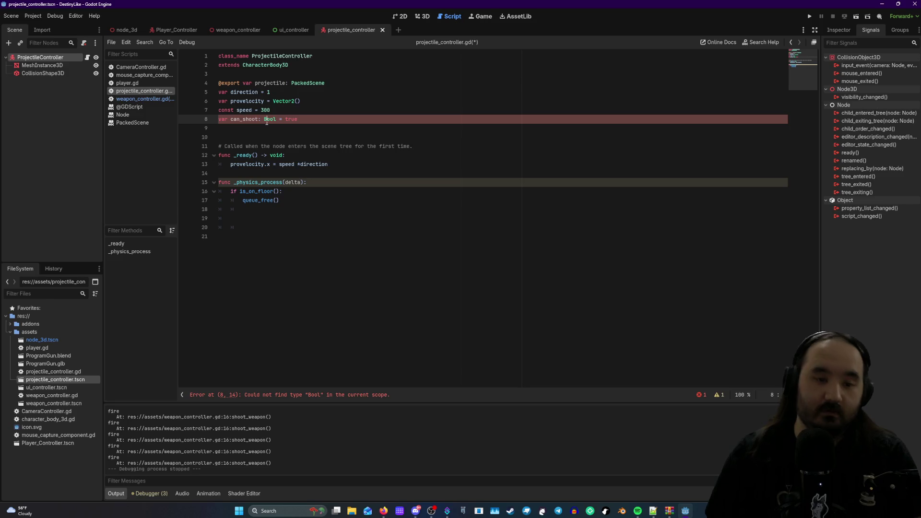
{"action": "key", "text": "BackSpace"}
{"action": "type", "text": "b"}
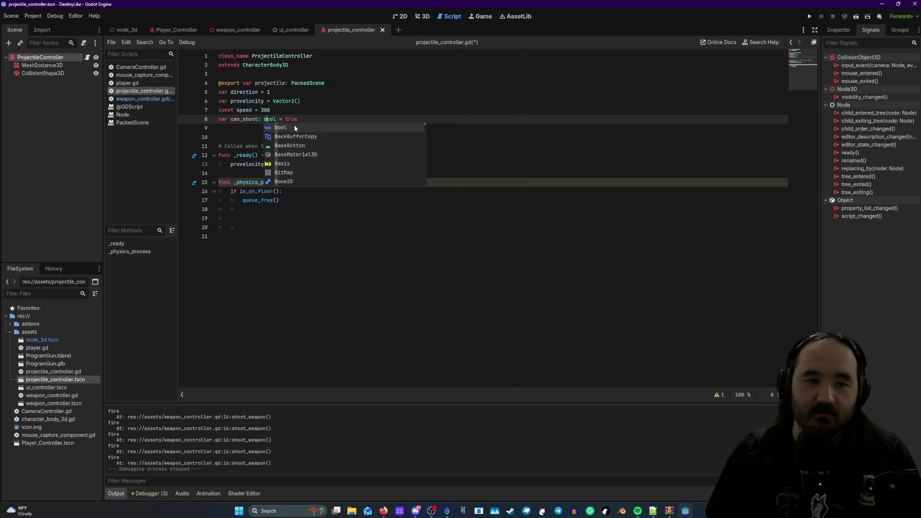
{"action": "left_click", "coordinate": [347, 118]}
{"action": "mouse_move", "coordinate": [232, 220]}
{"action": "left_mouse_down"}
{"action": "mouse_move", "coordinate": [249, 194]}
{"action": "mouse_move", "coordinate": [220, 185]}
{"action": "left_mouse_up"}
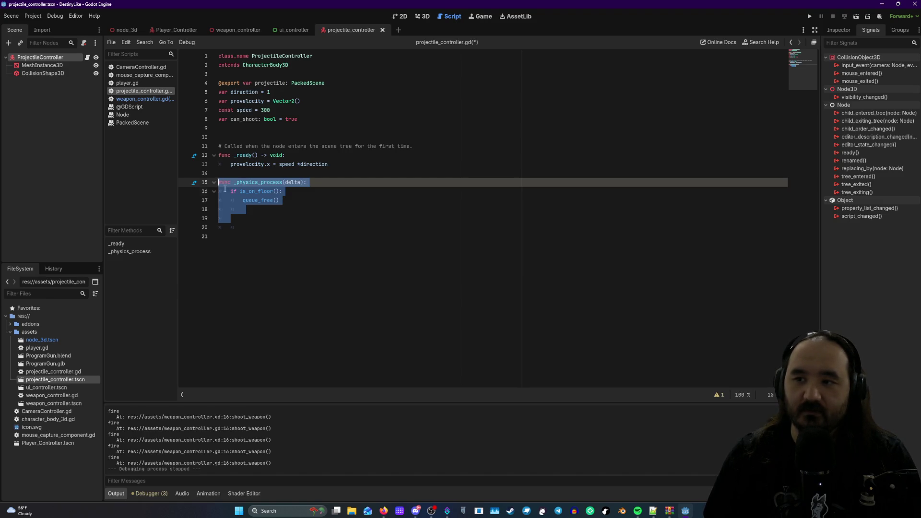
Empty the _physics_process body, removing the floor check and leftover blank lines
{"action": "key", "text": "ctrl+z"}
{"action": "key", "text": "ctrl+z"}
{"action": "left_click", "coordinate": [230, 192]}
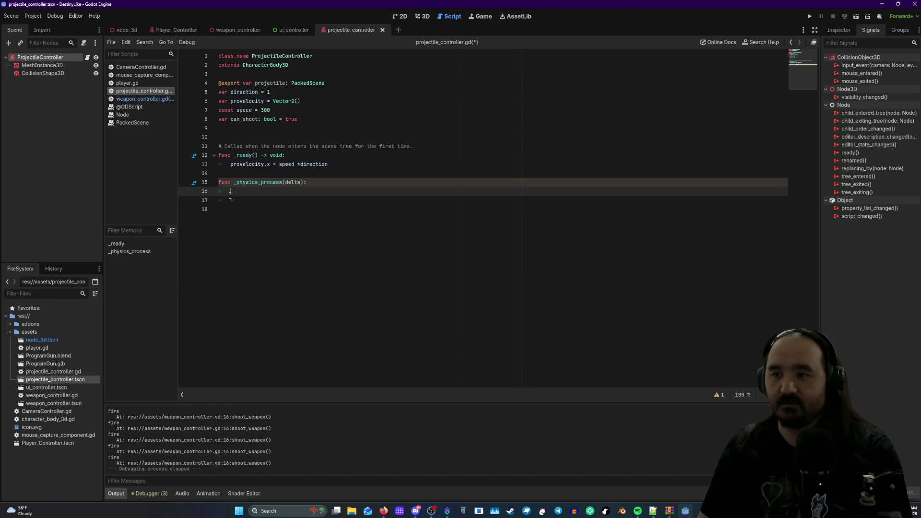
{"action": "left_click_drag", "start_coordinate": [246, 202], "coordinate": [217, 193]}
{"action": "key", "text": "BackSpace"}
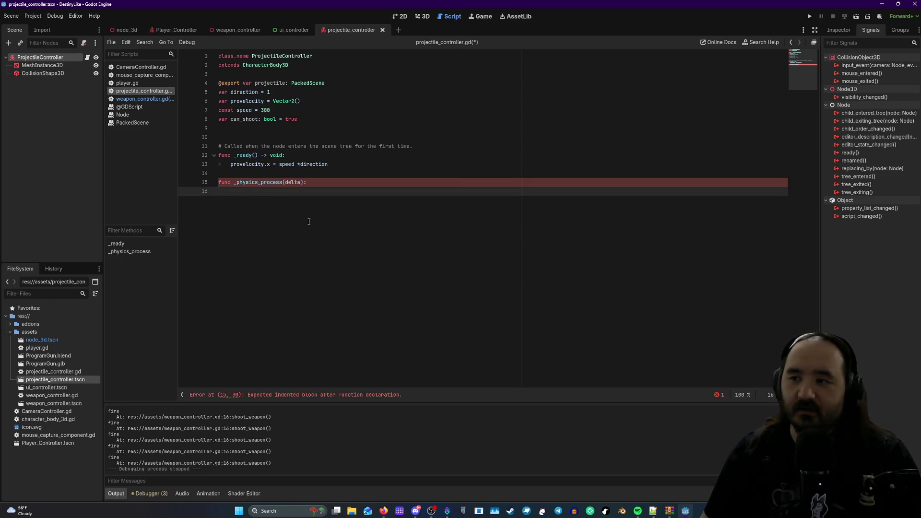
Rewrite the header as 'func _physics_process(delta: float) -> void:' with a 'pass' body
{"action": "left_click", "coordinate": [325, 183]}
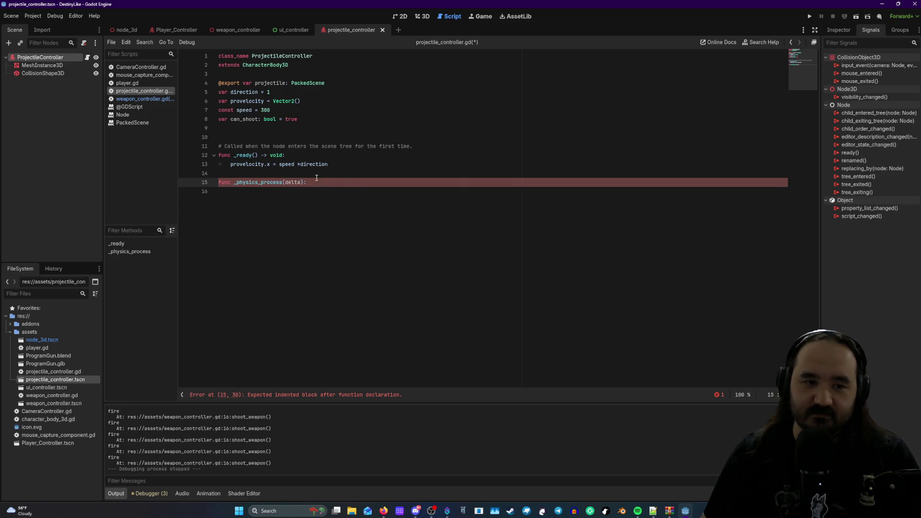
{"action": "left_click_drag", "start_coordinate": [314, 183], "coordinate": [282, 185]}
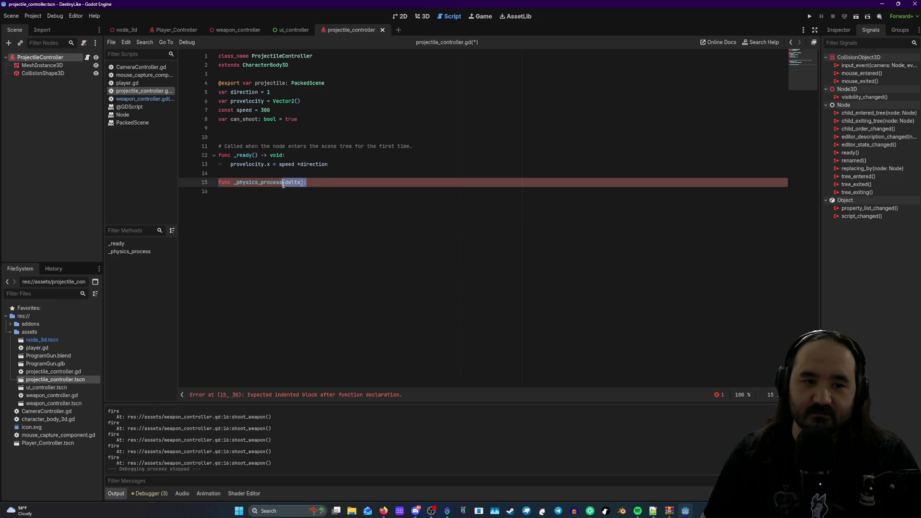
{"action": "key", "text": "BackSpace"}
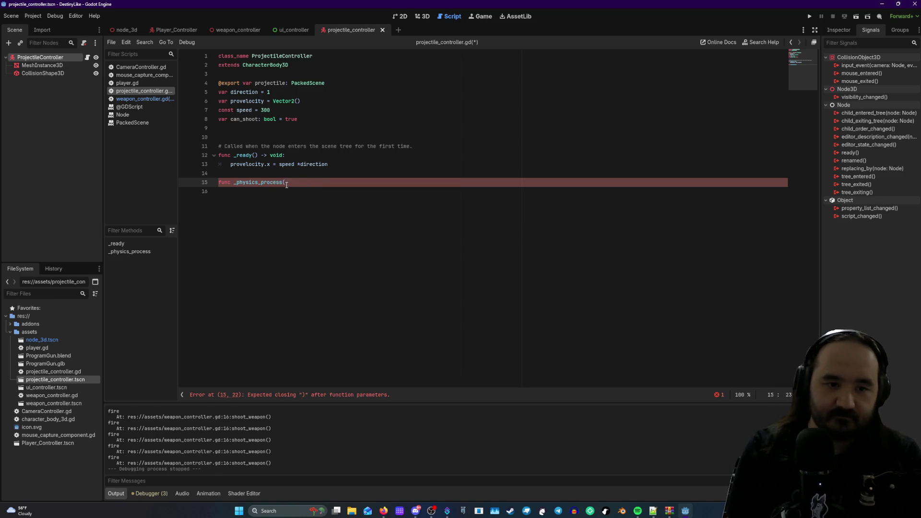
{"action": "type", "text": "del"}
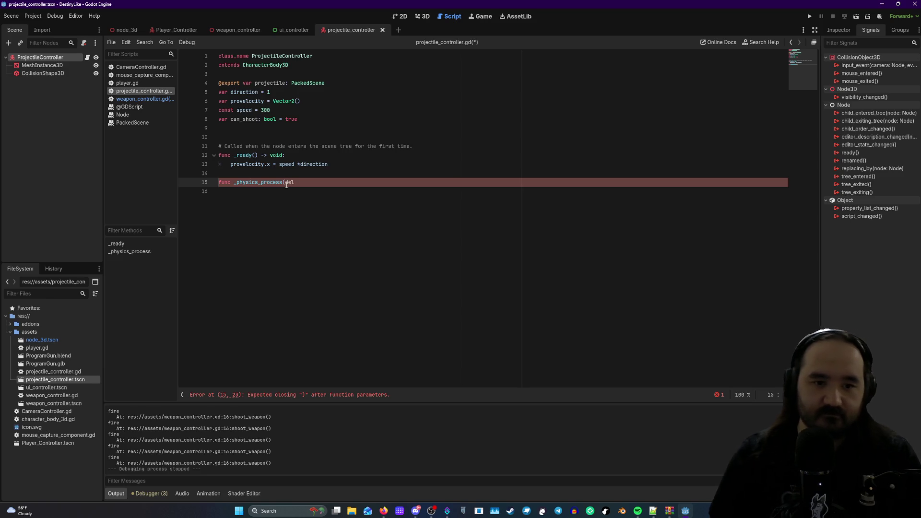
{"action": "key", "text": "BackSpace"}
{"action": "key", "text": "BackSpace"}
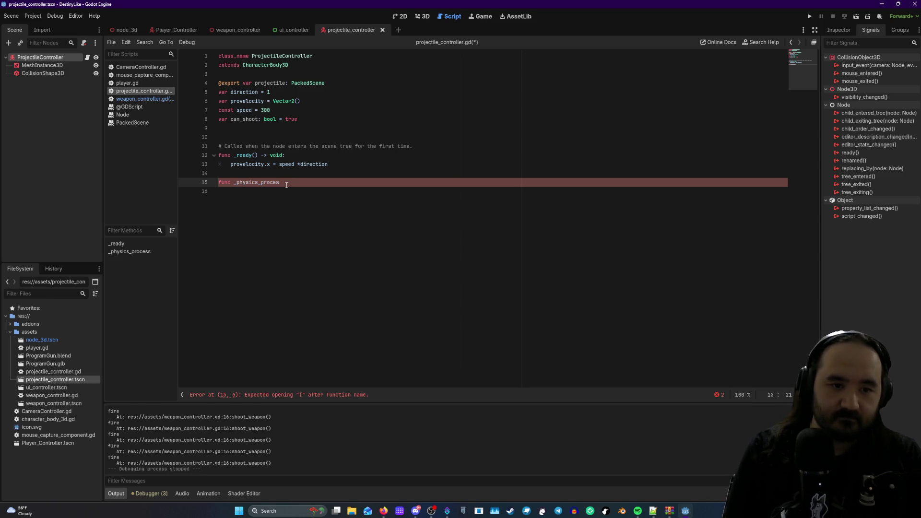
{"action": "key", "text": "Return"}
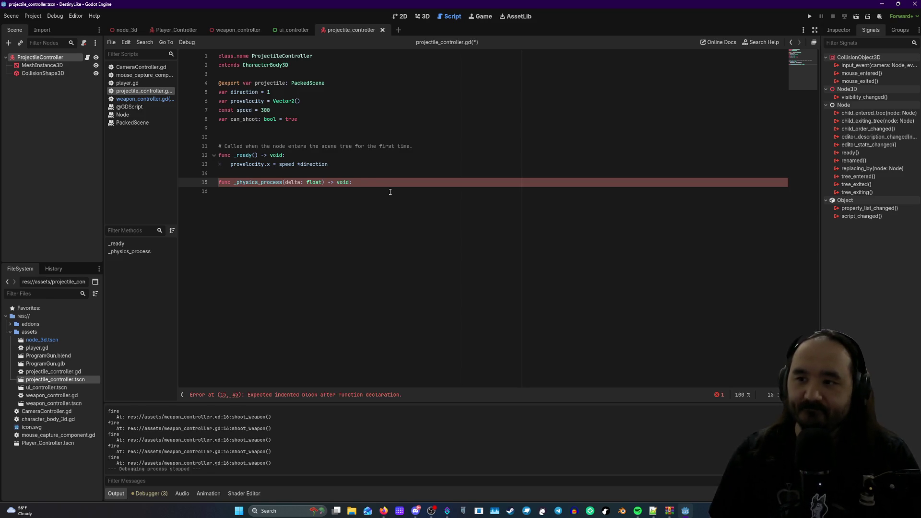
{"action": "key", "text": "Return"}
{"action": "key", "text": "Return"}
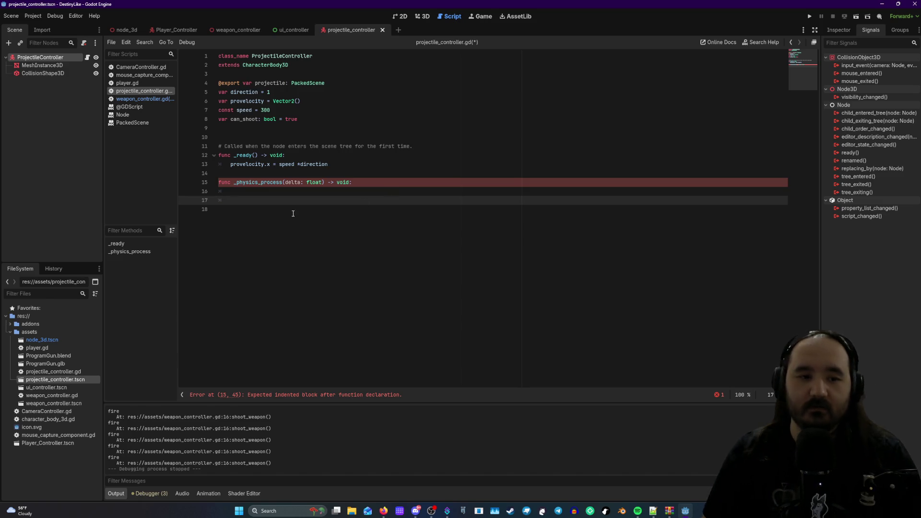
{"action": "left_click", "coordinate": [280, 277]}
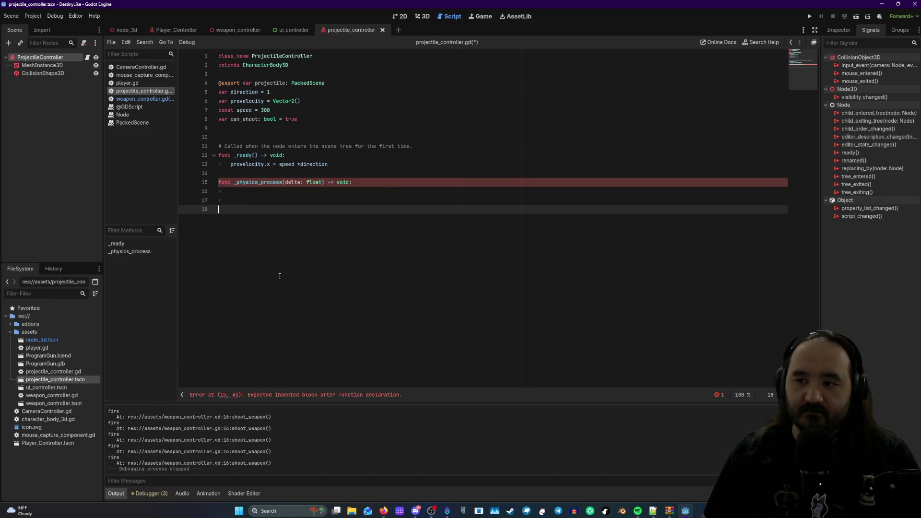
{"action": "left_click", "coordinate": [245, 200]}
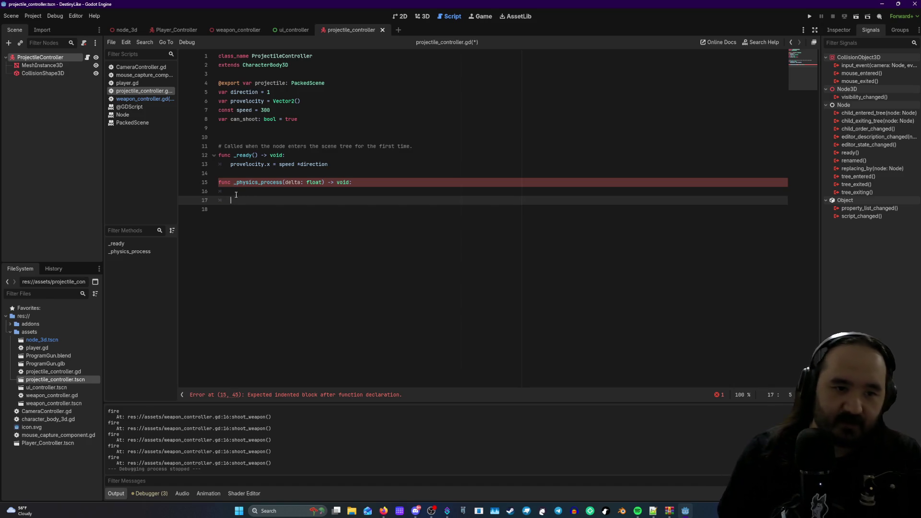
{"action": "left_click", "coordinate": [236, 193]}
{"action": "type", "text": "pass"}
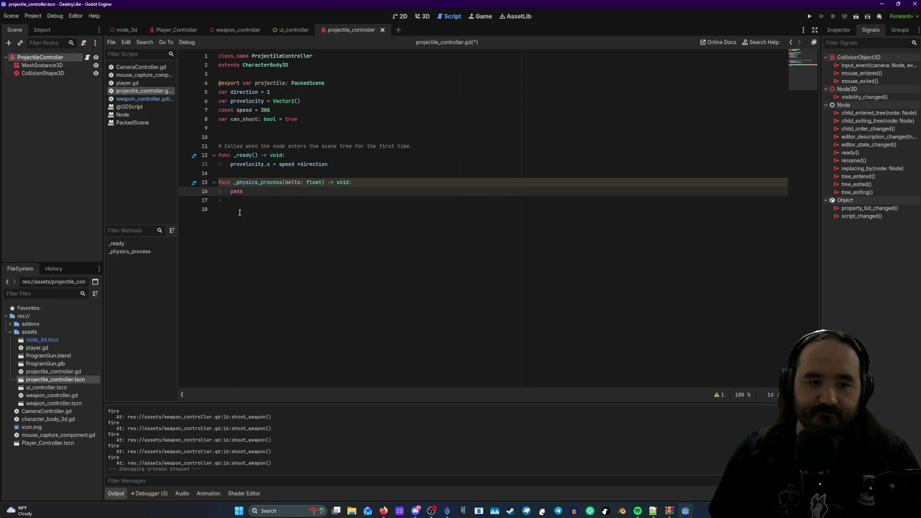
{"action": "left_click", "coordinate": [239, 213]}
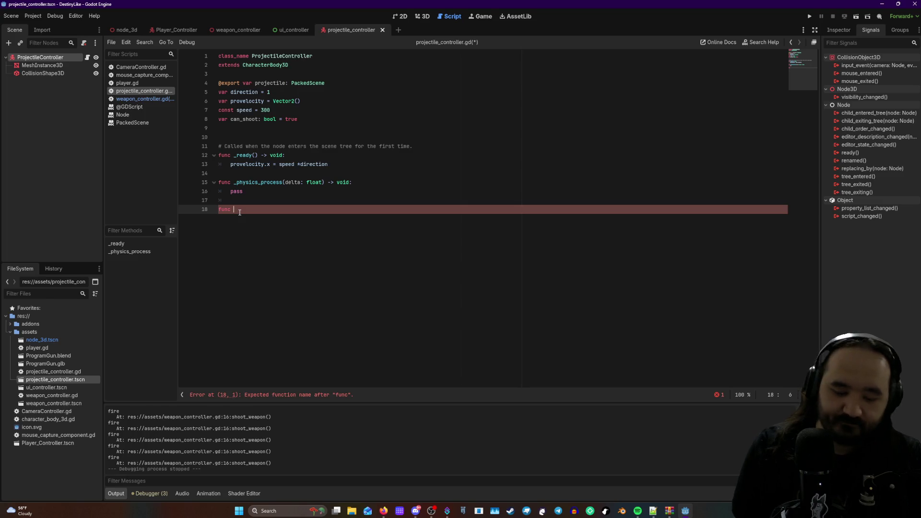
Add a 'func spawn_projectile():' header on line 18 with an indented line beneath it
{"action": "type", "text": "spawn"}
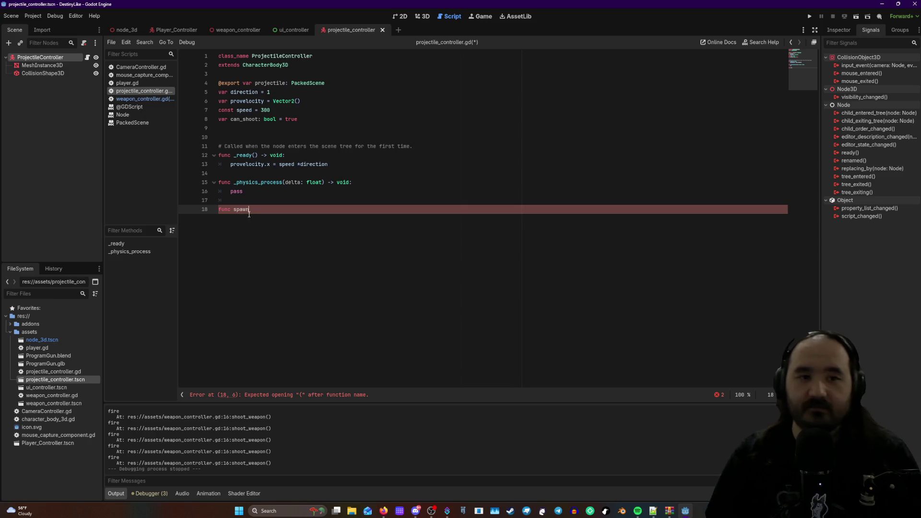
{"action": "type", "text": "_"}
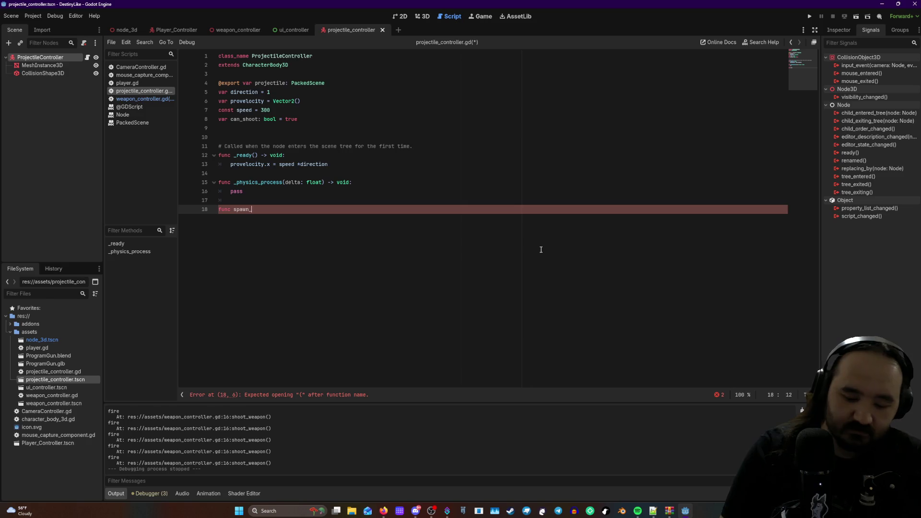
{"action": "type", "text": "pr"}
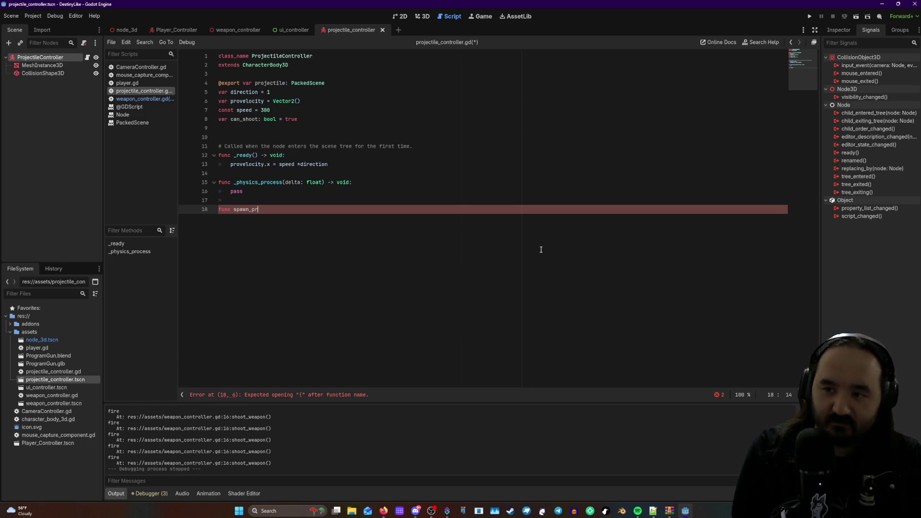
{"action": "type", "text": "ojectile("}
{"action": "left_click", "coordinate": [300, 210]}
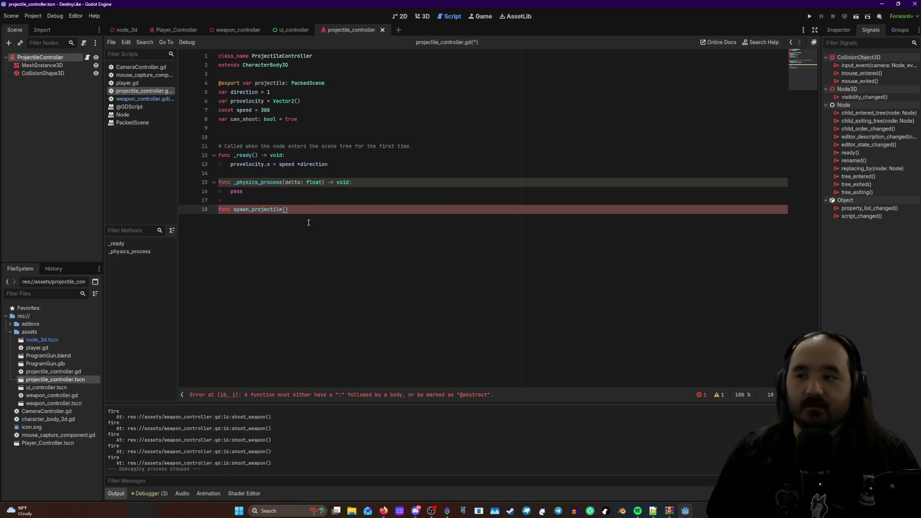
{"action": "type", "text": ":"}
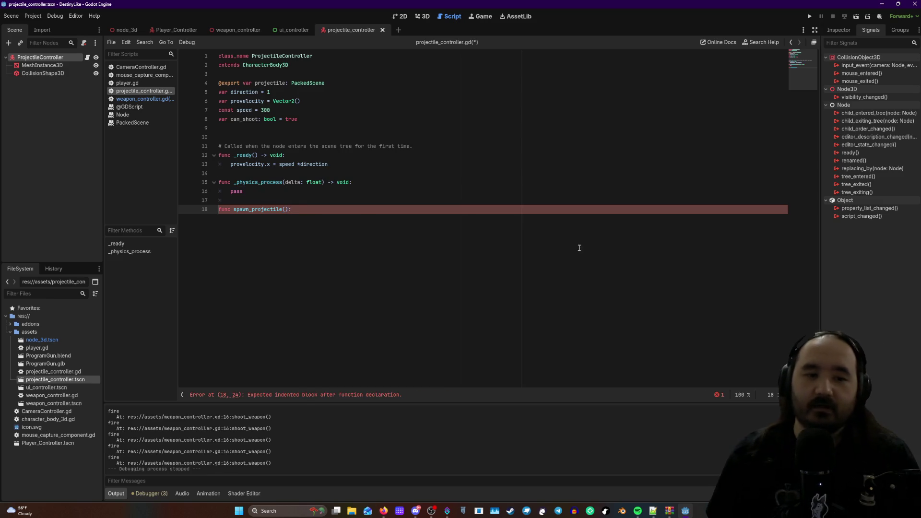
{"action": "key", "text": "alt+Tab"}
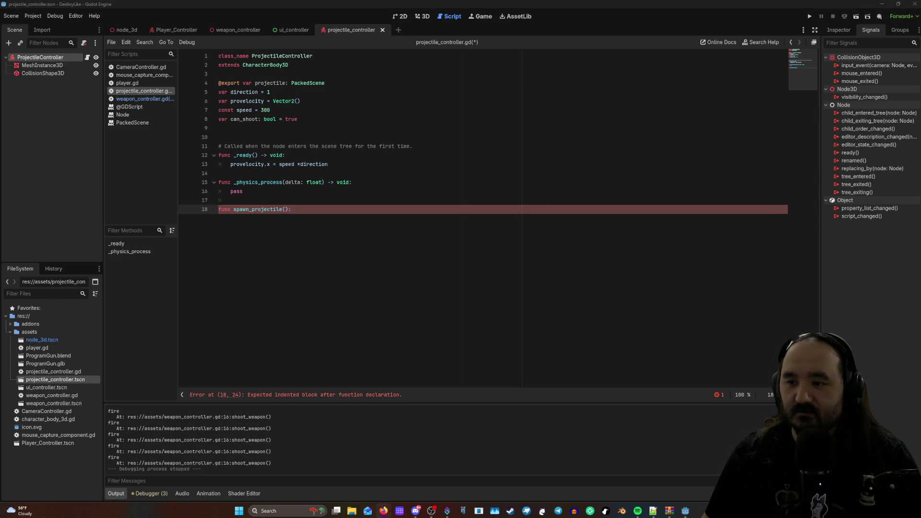
{"action": "left_click", "coordinate": [322, 207]}
{"action": "key", "text": "Return"}
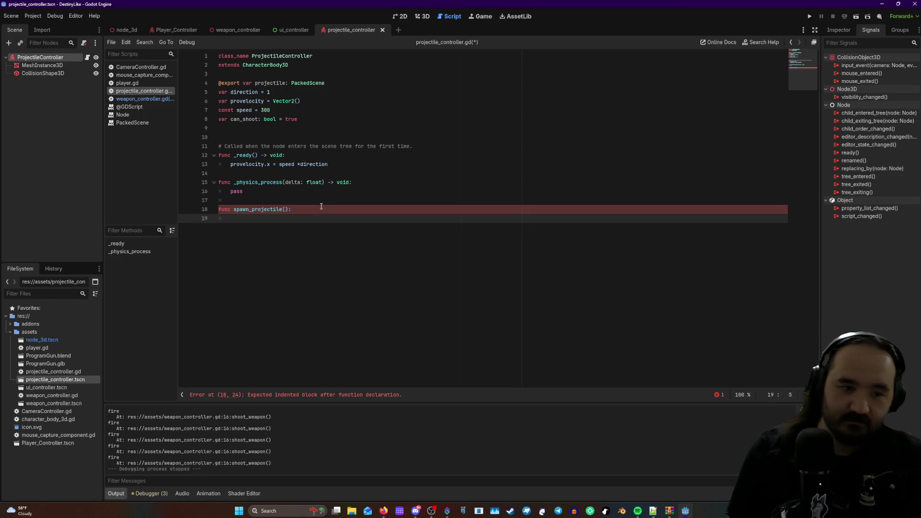
Write nested 'if can_shoot:' and 'if Input.is_action_just_pressed("Shoot"):' checks, then begin a projectile variable
{"action": "type", "text": "if can"}
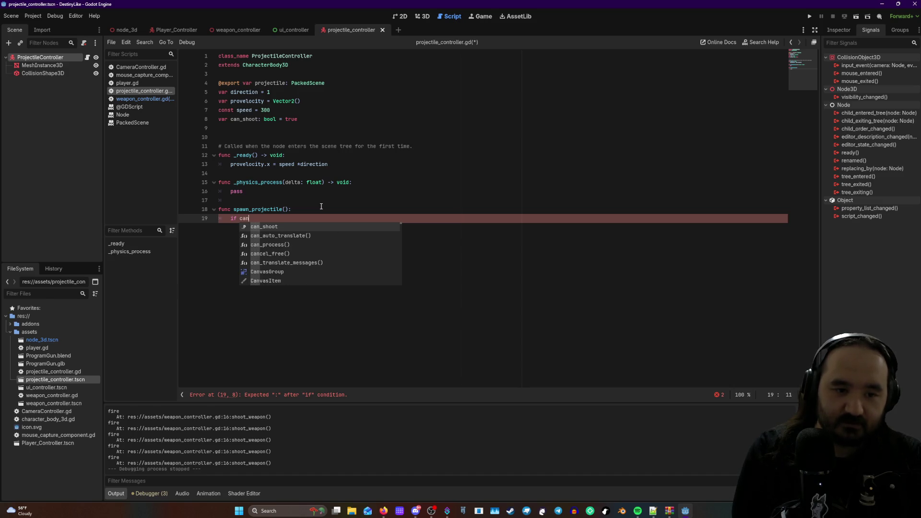
{"action": "key", "text": "Return"}
{"action": "type", "text": ":"}
{"action": "key", "text": "Return"}
{"action": "type", "text": "i"}
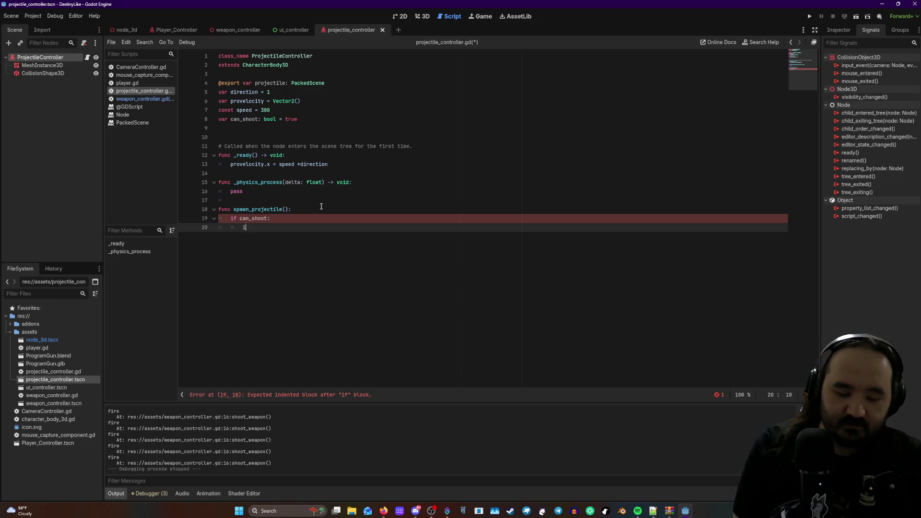
{"action": "type", "text": "f I"}
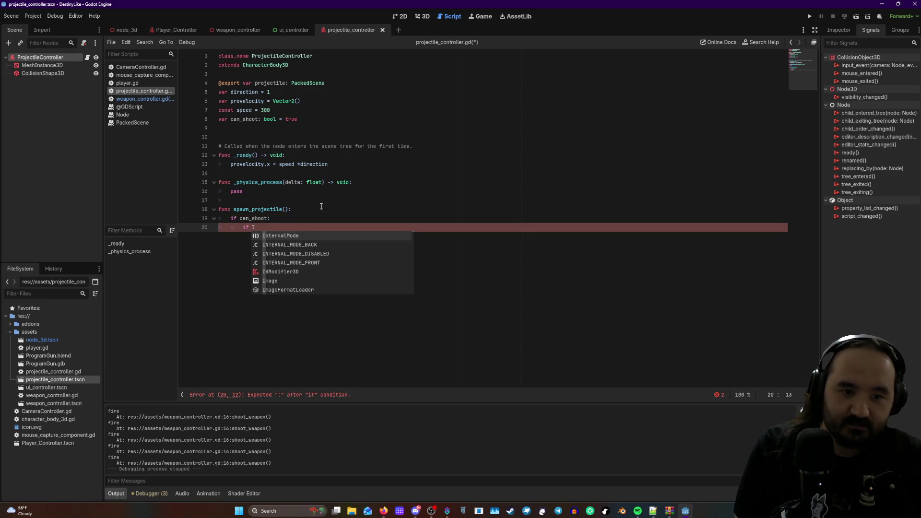
{"action": "type", "text": "npu"}
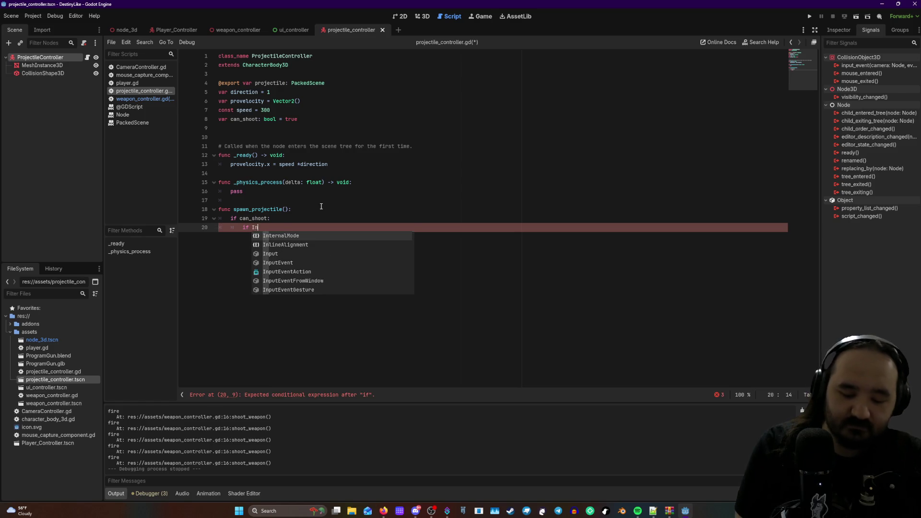
{"action": "type", "text": "t"}
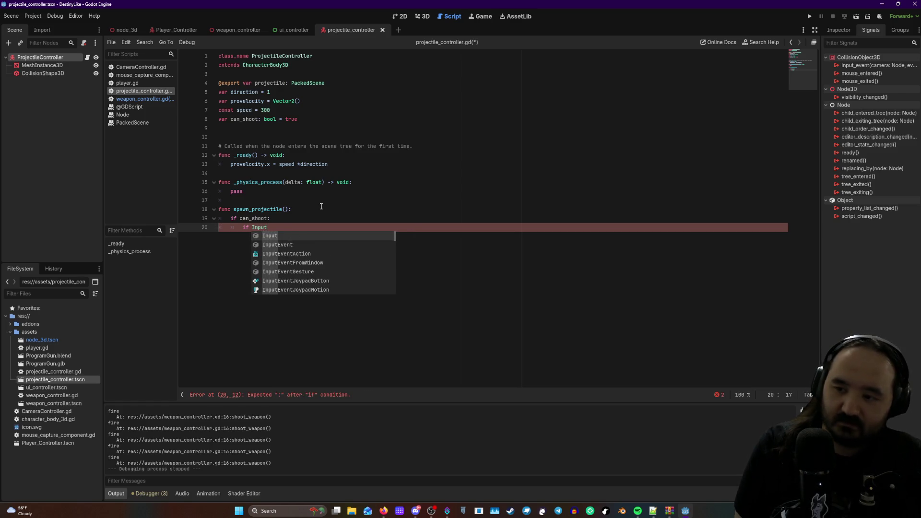
{"action": "type", "text": ".is"}
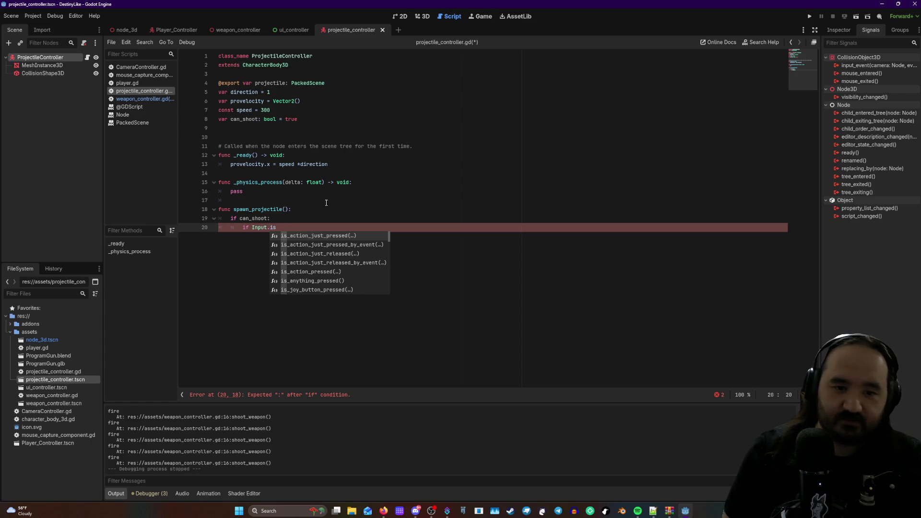
{"action": "key", "text": "Return"}
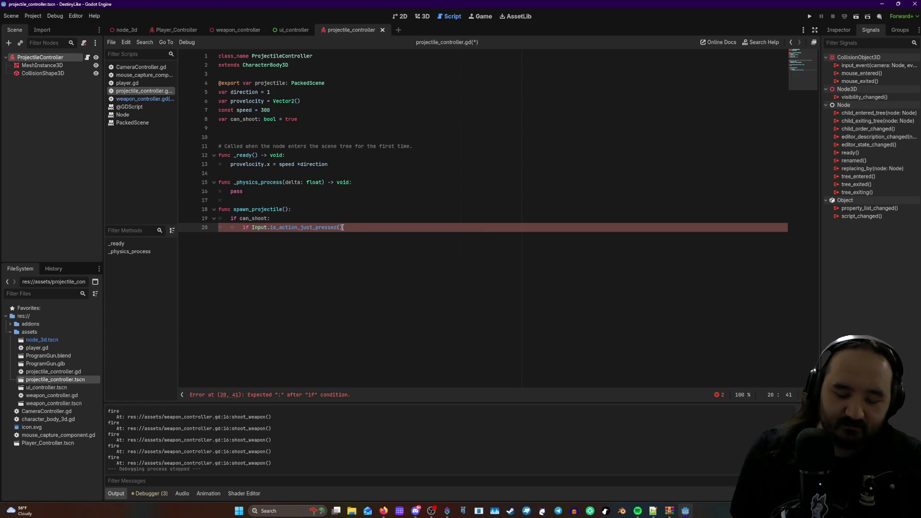
{"action": "type", "text": "sh"}
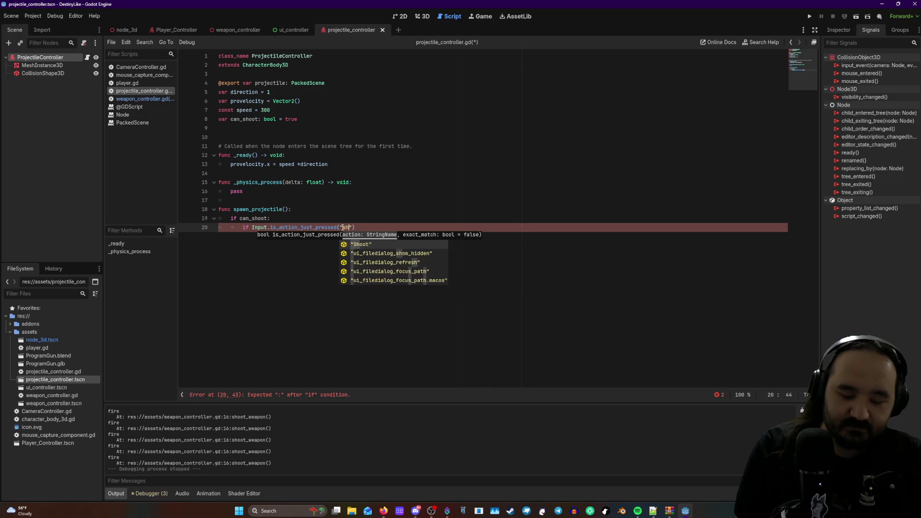
{"action": "left_click", "coordinate": [374, 245]}
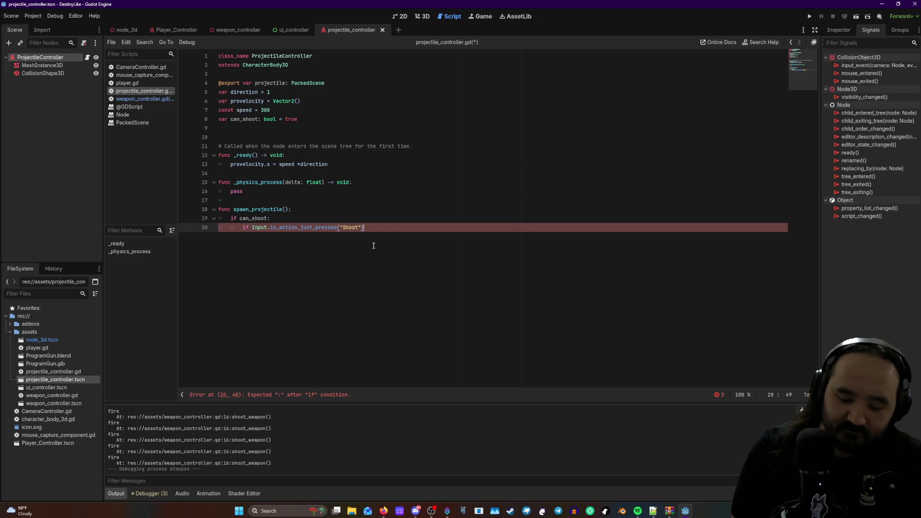
{"action": "type", "text": ":"}
{"action": "key", "text": "Return"}
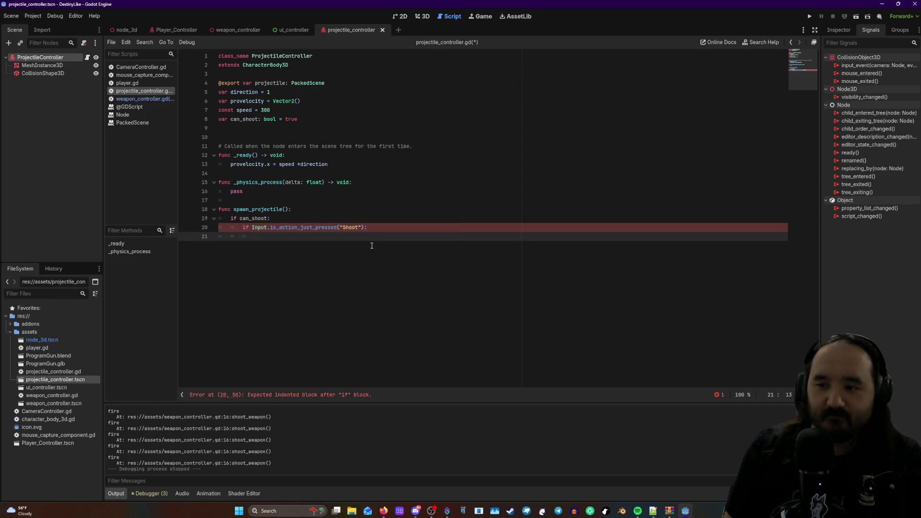
{"action": "type", "text": "var p"}
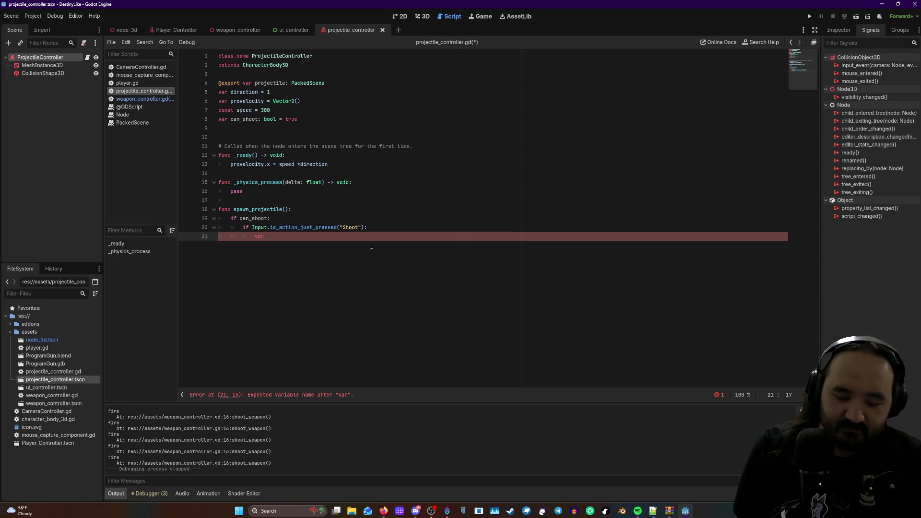
{"action": "type", "text": "rojectile_instance"}
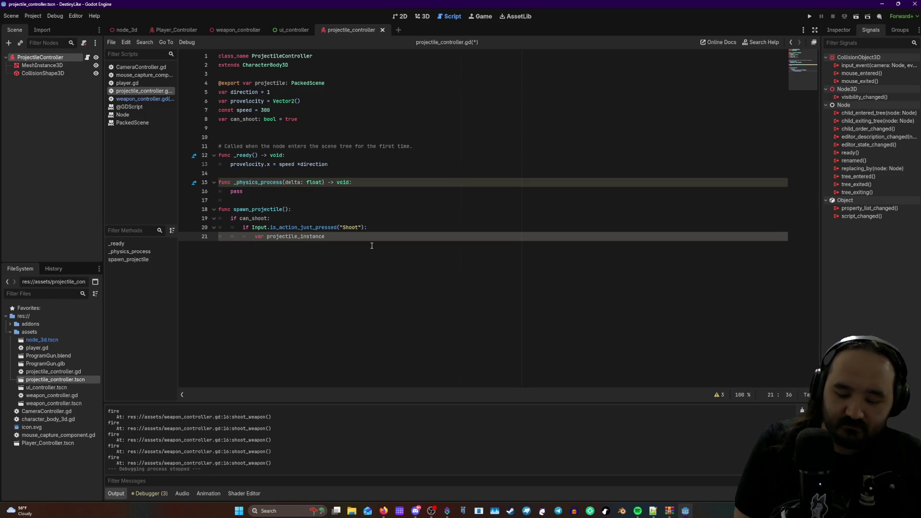
Complete the line 'var projectile_instance = projectile.instantiate()'
{"action": "type", "text": "p"}
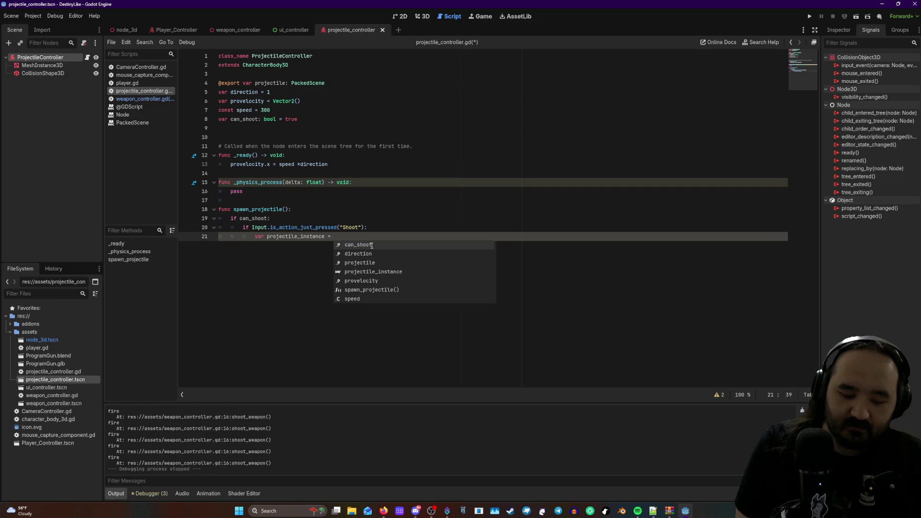
{"action": "key", "text": "Return"}
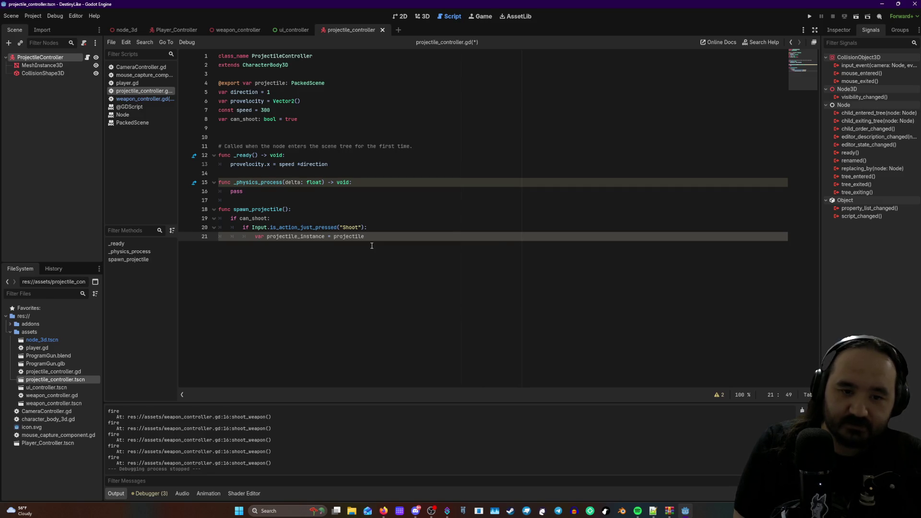
{"action": "type", "text": ".isn"}
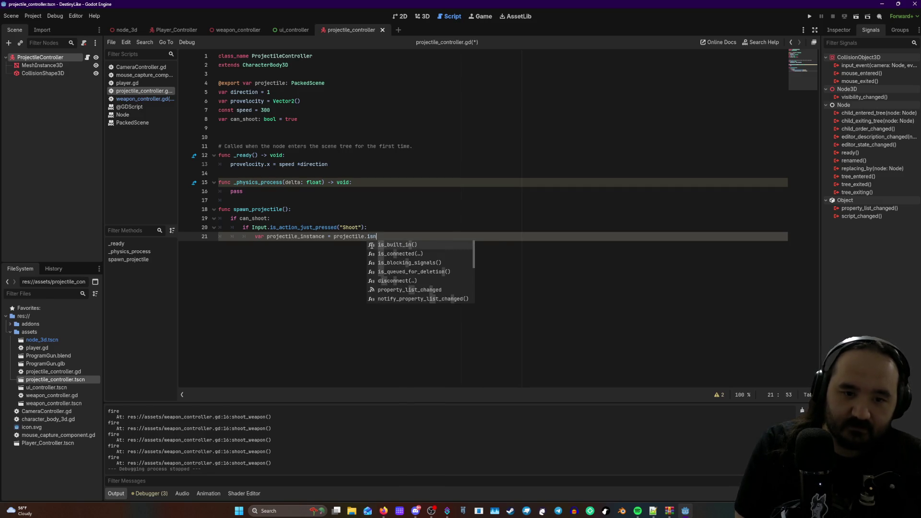
{"action": "key", "text": "BackSpace"}
{"action": "key", "text": "BackSpace"}
{"action": "type", "text": "n"}
{"action": "key", "text": "Return"}
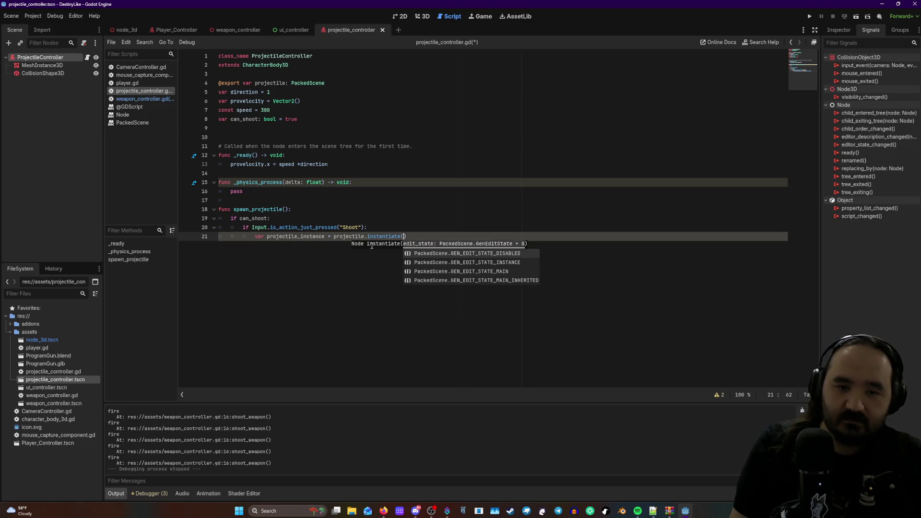
{"action": "key", "text": "Escape"}
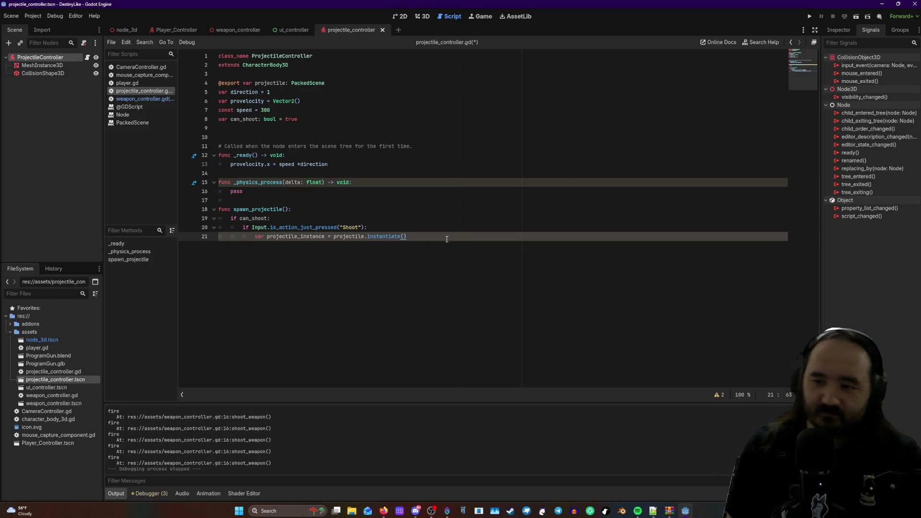
{"action": "key", "text": "Return"}
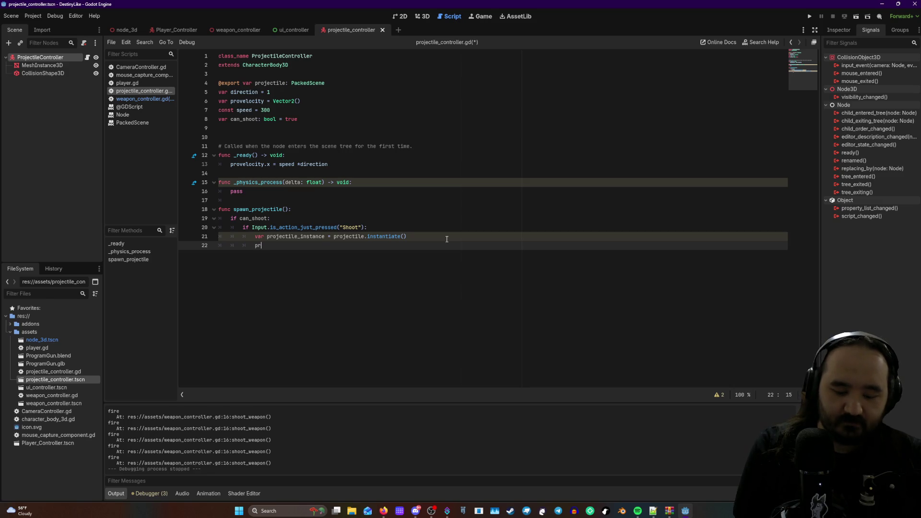
Add 'projectile_instance.global_transform = global_transform' on line 22
{"action": "type", "text": "oject"}
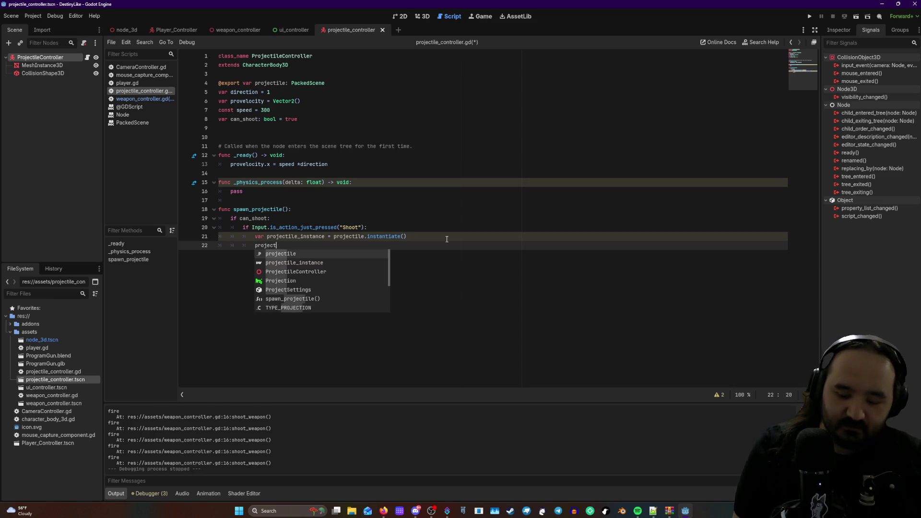
{"action": "key", "text": "Down"}
{"action": "key", "text": "Return"}
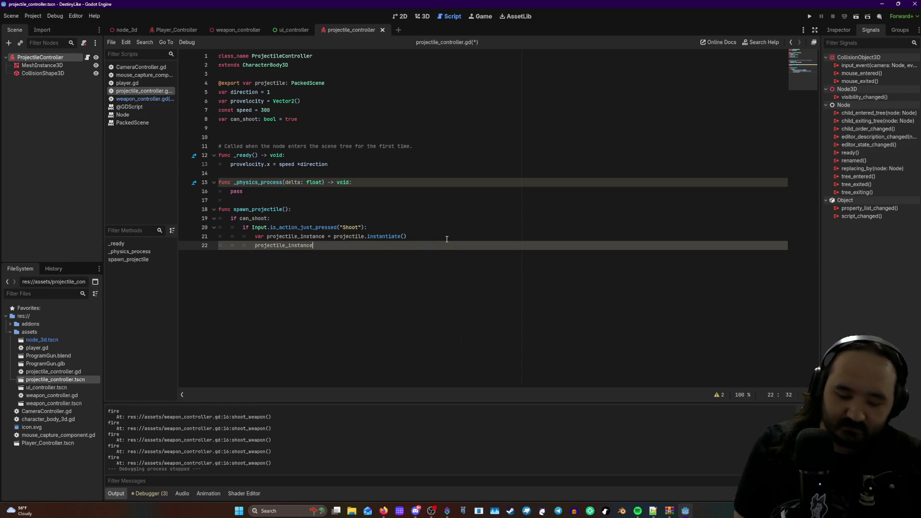
{"action": "type", "text": ".globv"}
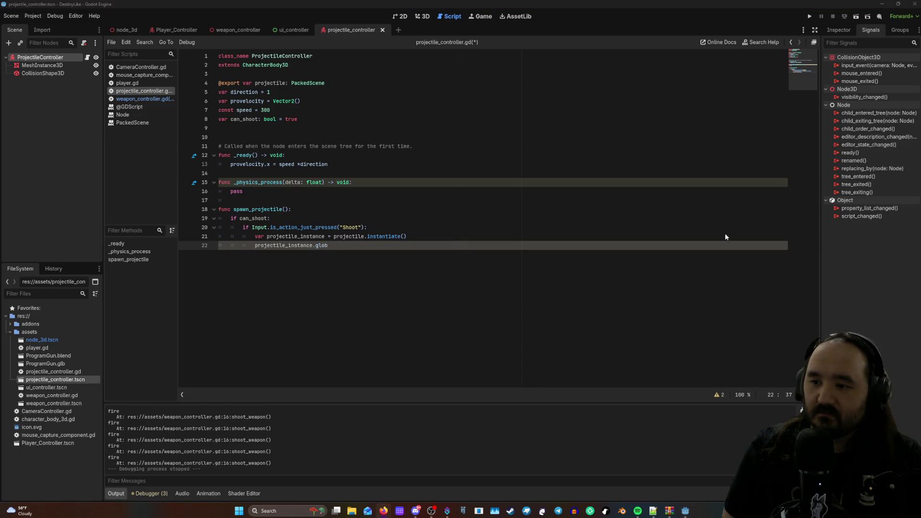
{"action": "left_click", "coordinate": [366, 245]}
{"action": "type", "text": "al_transform ="}
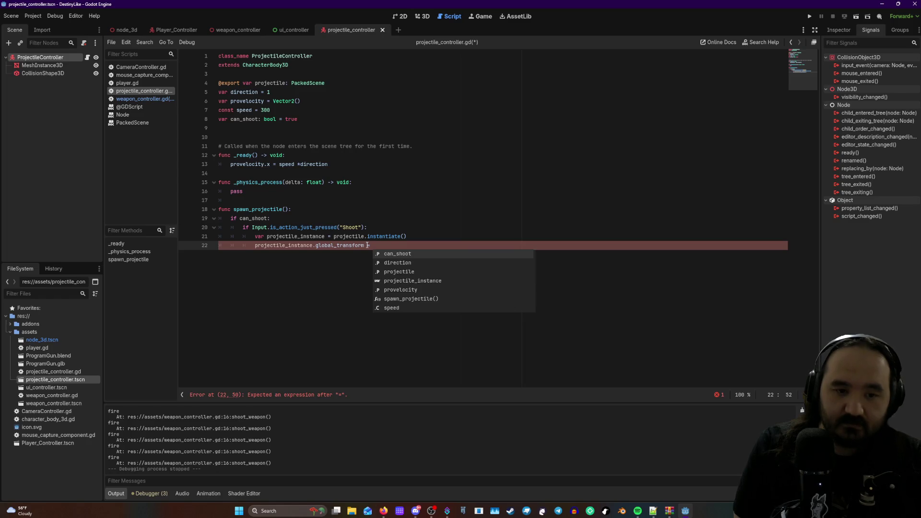
{"action": "type", "text": "glo"}
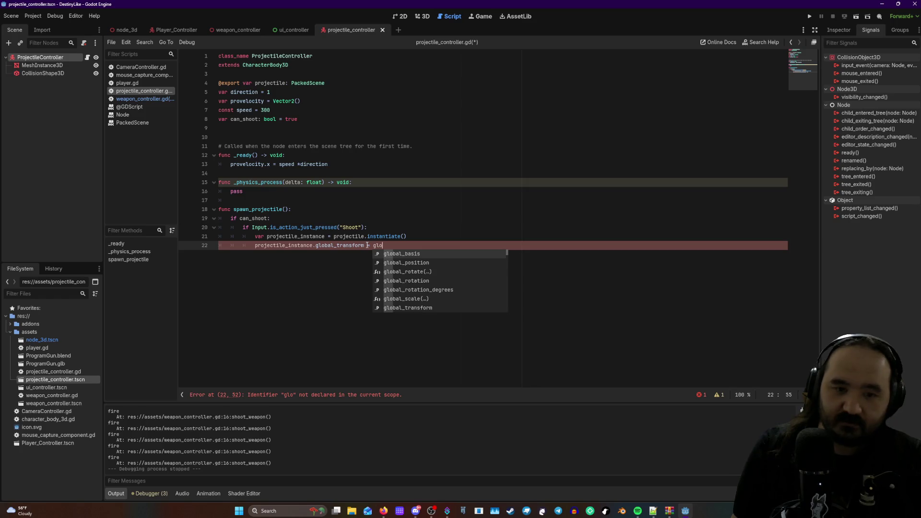
{"action": "key", "text": "Down"}
{"action": "key", "text": "Down"}
{"action": "key", "text": "Down"}
{"action": "key", "text": "Return"}
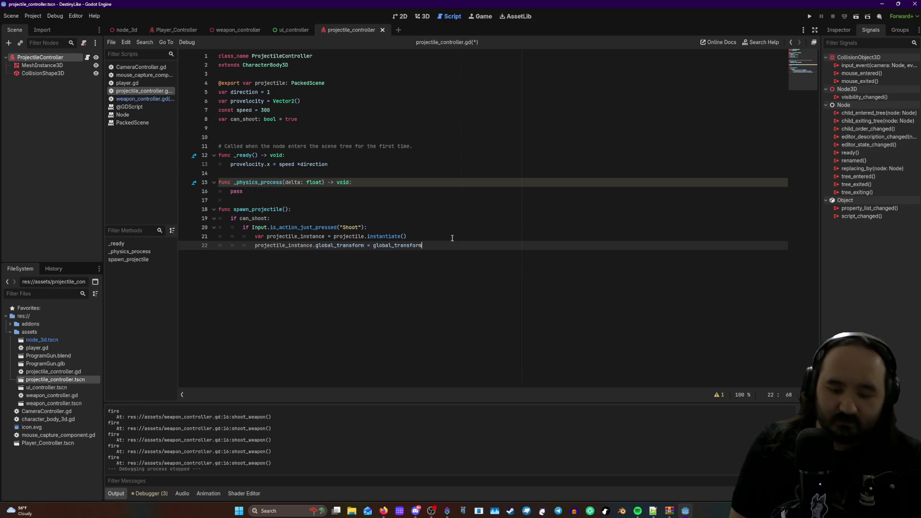
{"action": "key", "text": "Return"}
{"action": "type", "text": "get"}
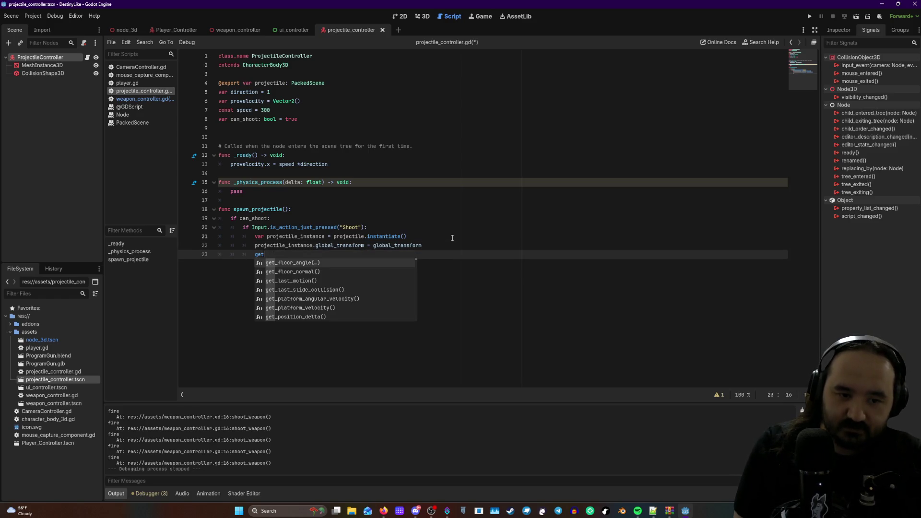
{"action": "type", "text": "_paren"}
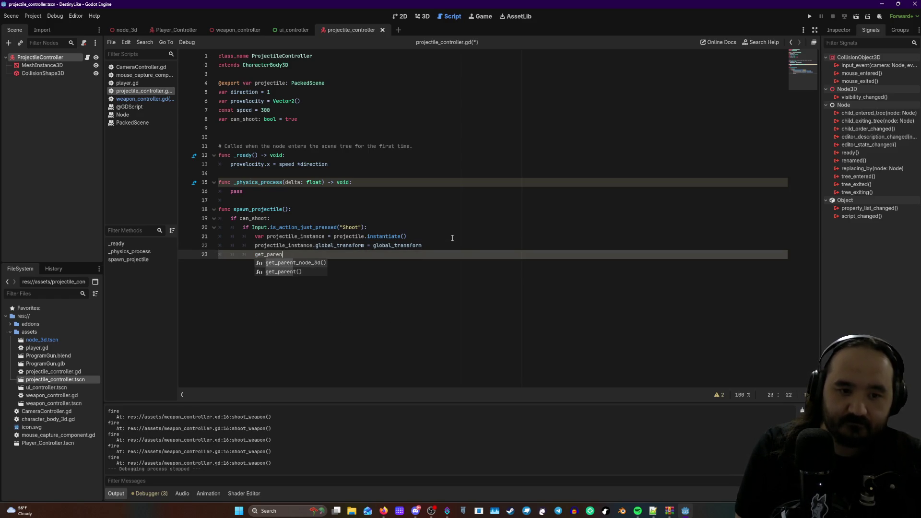
Add the instance to the scene with 'get_parent().add_child(projectile_instance)'
{"action": "key", "text": "Down"}
{"action": "key", "text": "Return"}
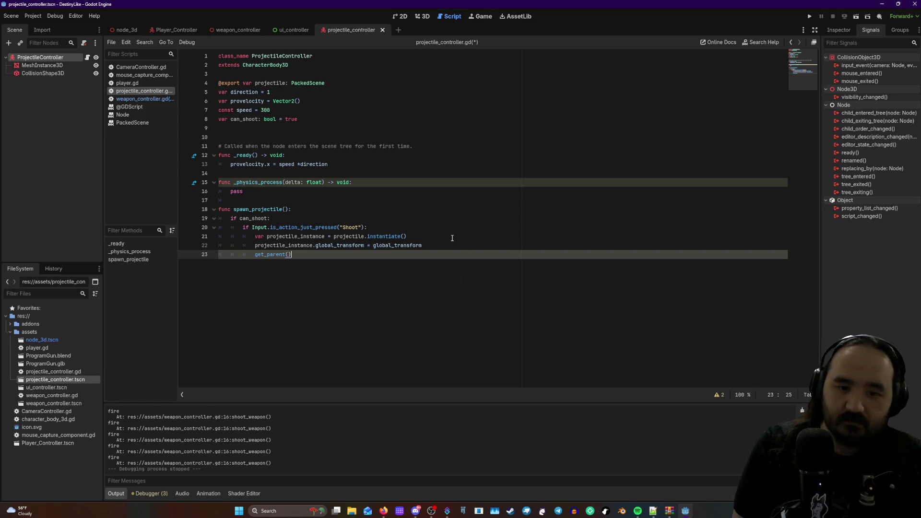
{"action": "type", "text": ".add_child("}
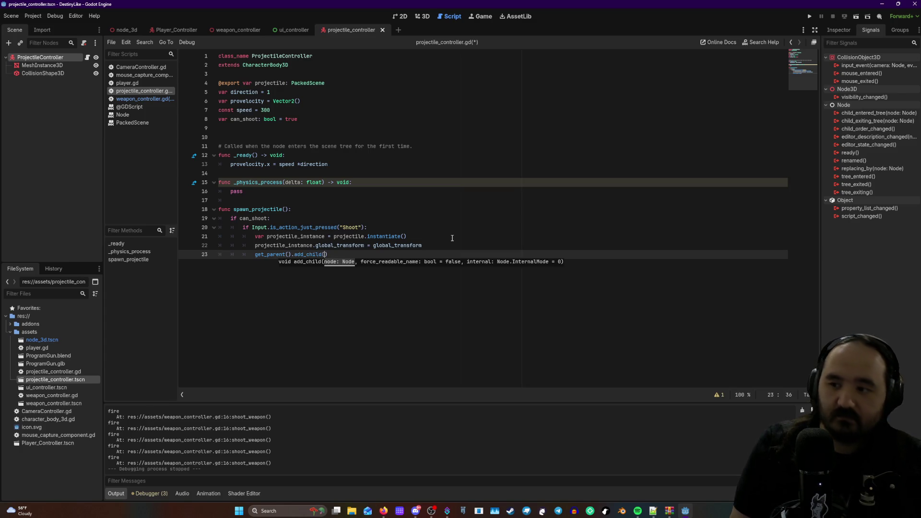
{"action": "type", "text": "pro"}
{"action": "key", "text": "Down"}
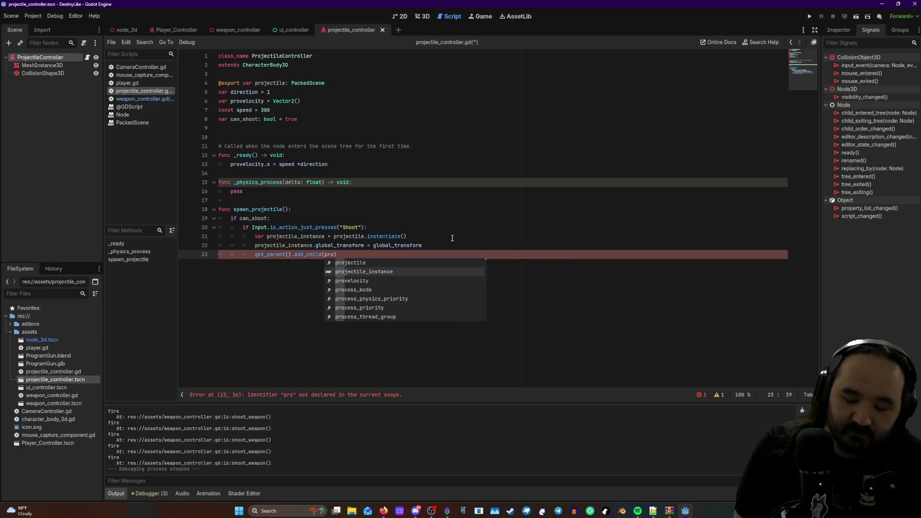
{"action": "key", "text": "Return"}
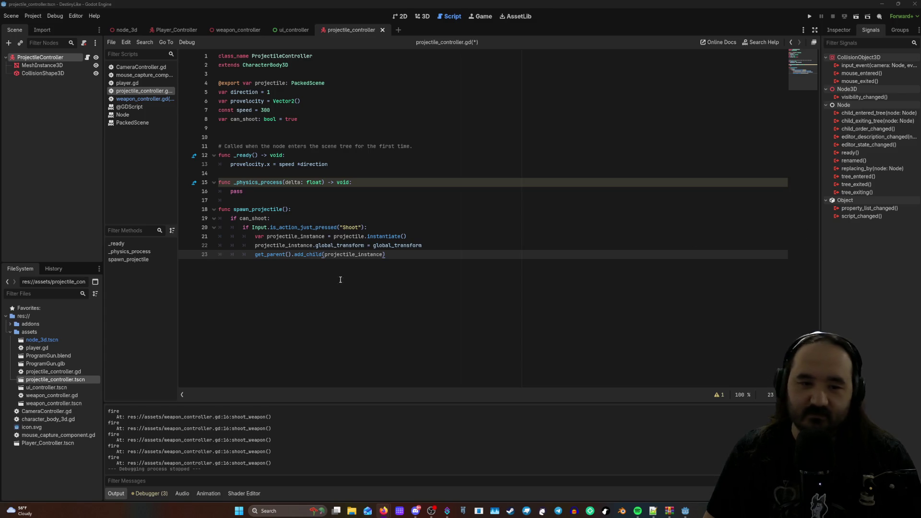
Add 'can_shoot = false' and a 'print_debug("Empty")' line below add_child
{"action": "left_click", "coordinate": [387, 259]}
{"action": "key", "text": "Return"}
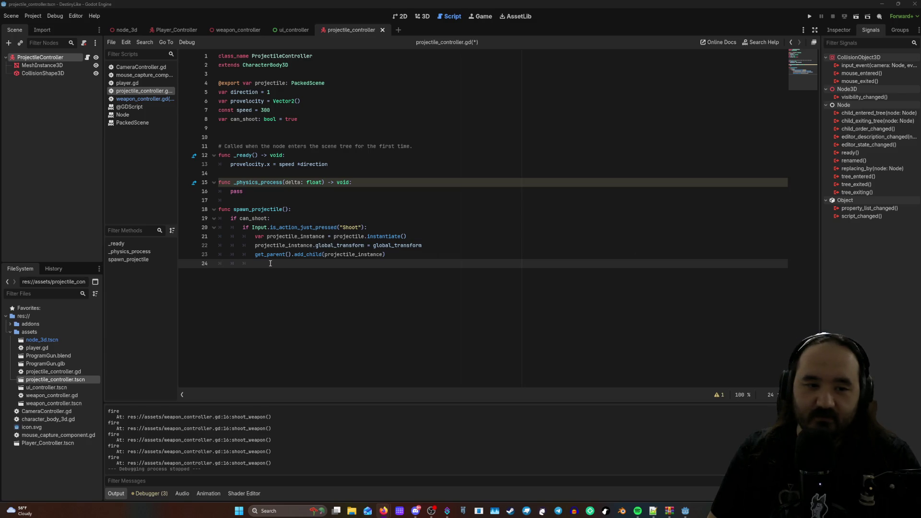
{"action": "type", "text": "can_shoot "}
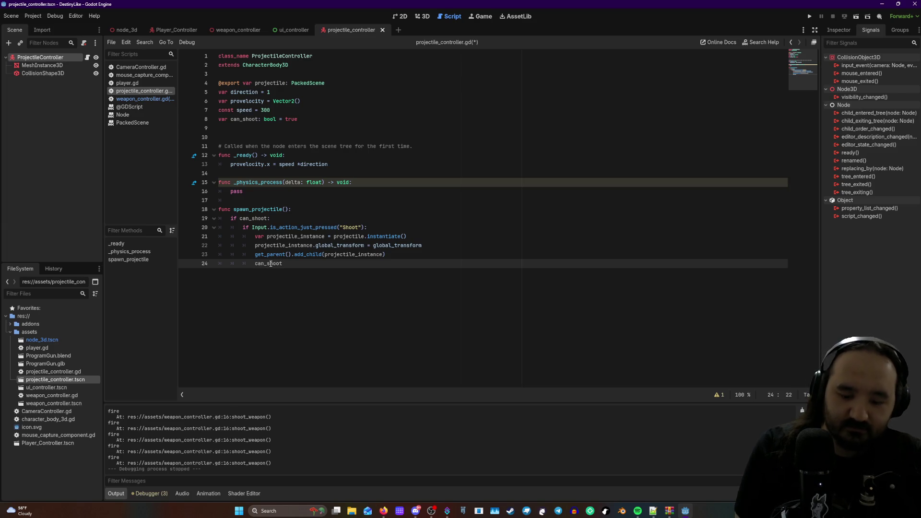
{"action": "type", "text": "= fals"}
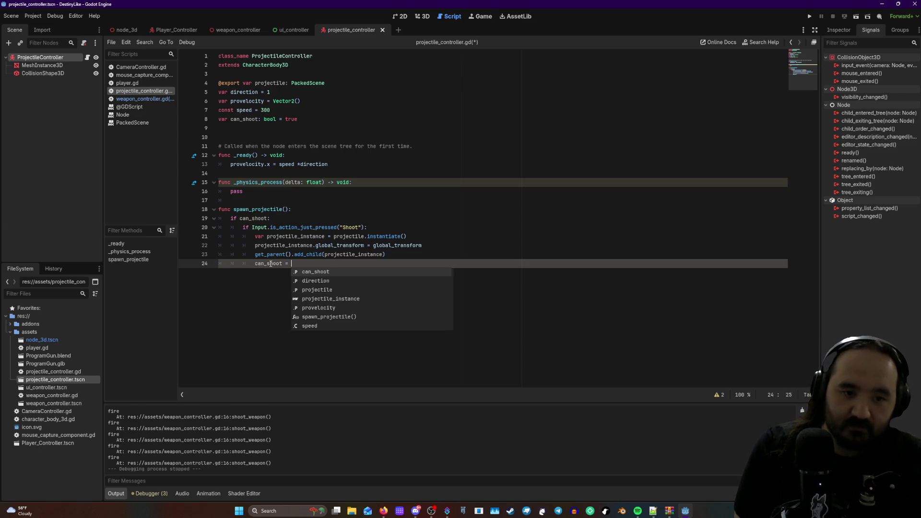
{"action": "type", "text": "e"}
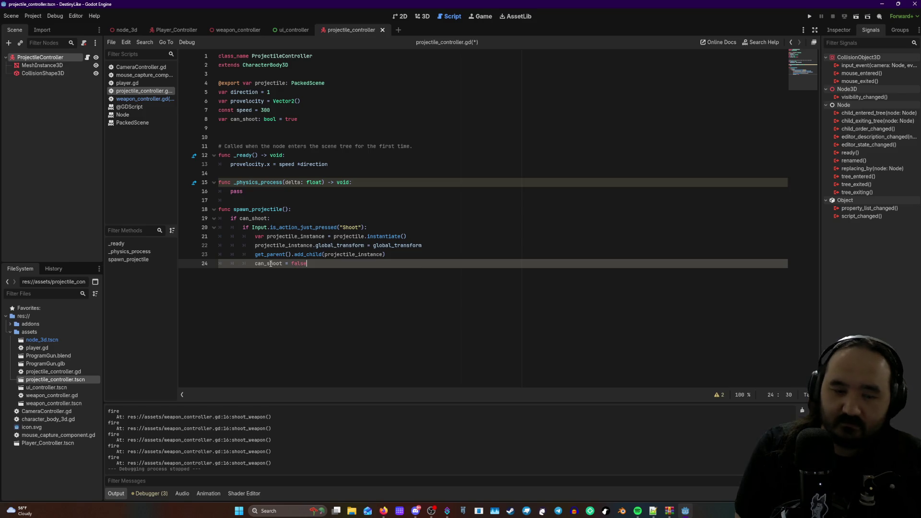
{"action": "key", "text": "Return"}
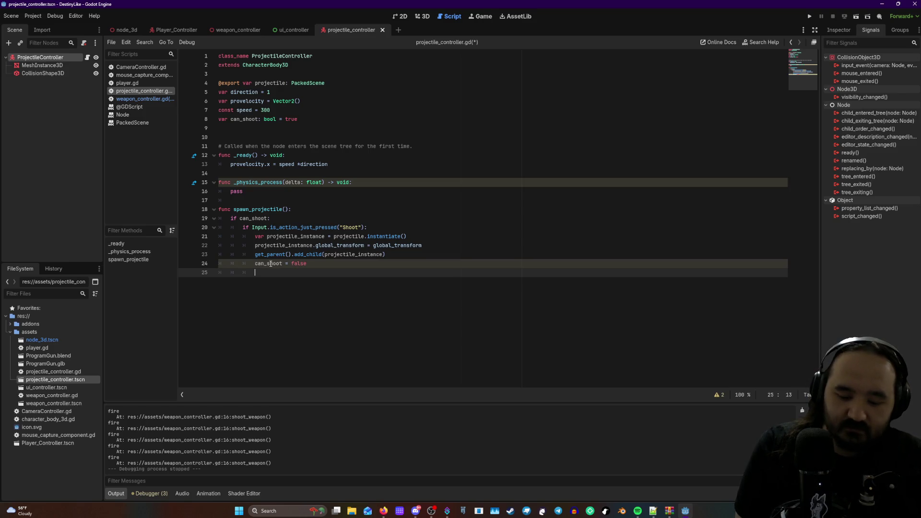
{"action": "type", "text": "rint_"}
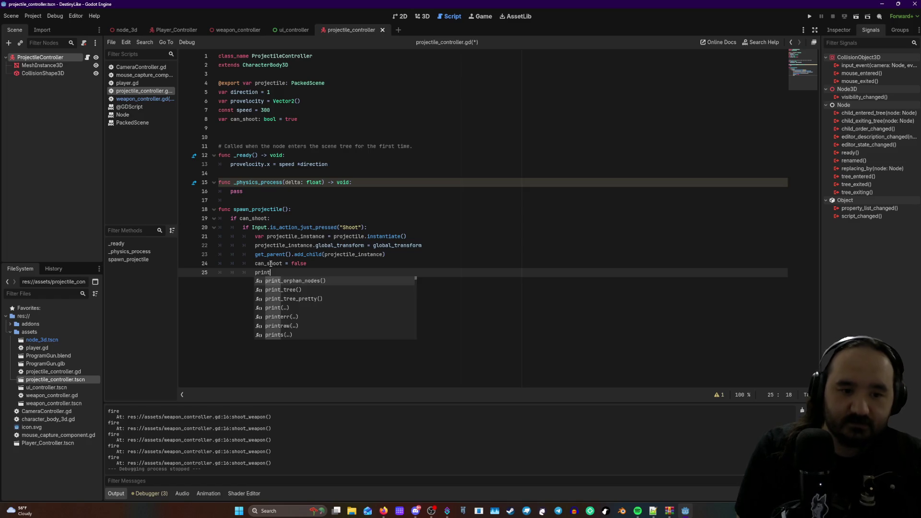
{"action": "type", "text": "debug("}
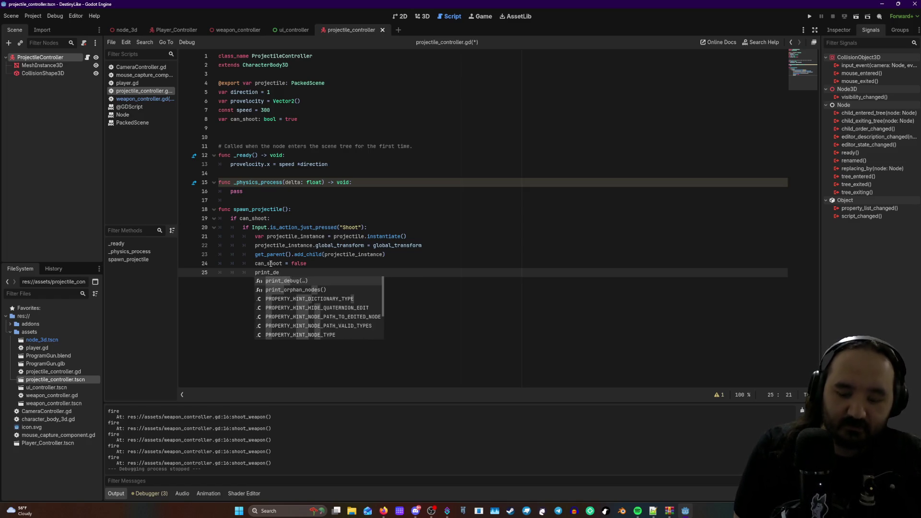
{"action": "key", "text": "Return"}
{"action": "type", "text": "Emp"}
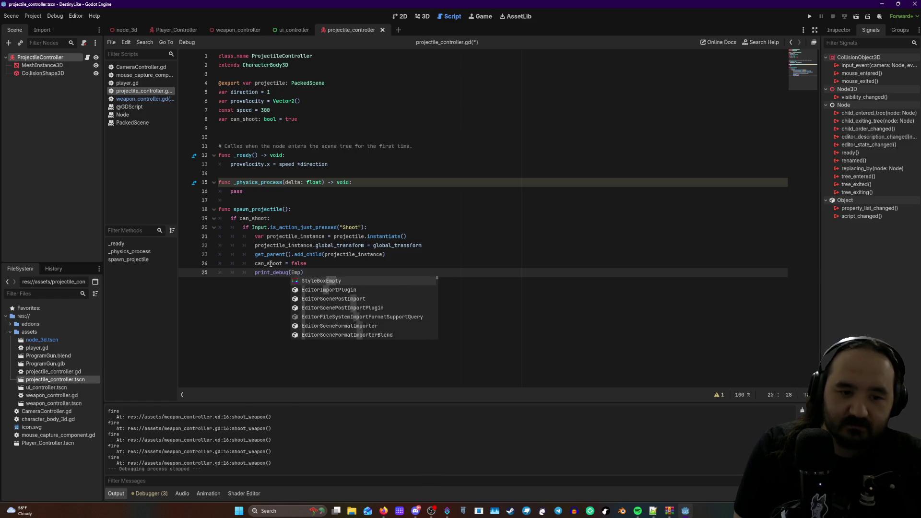
{"action": "key", "text": "BackSpace"}
{"action": "key", "text": "BackSpace"}
{"action": "key", "text": "BackSpace"}
{"action": "type", "text": "\"Empty"}
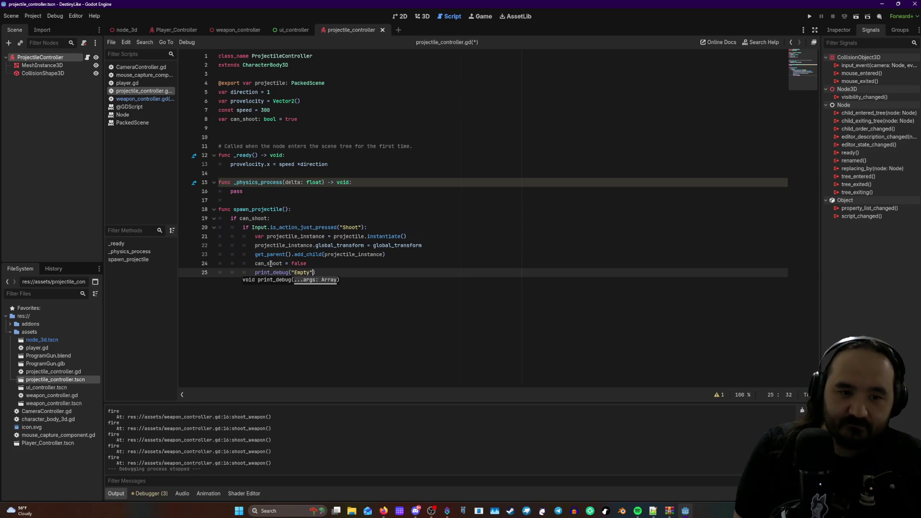
Add 'await get_tree().create_timer(0.2).timeout' on line 26
{"action": "key", "text": "Return"}
{"action": "type", "text": "awai"}
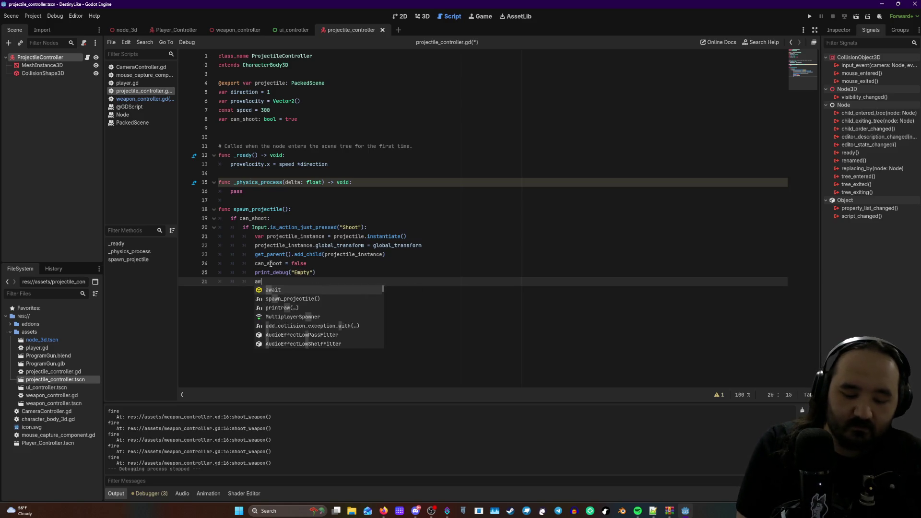
{"action": "type", "text": "t"}
{"action": "key", "text": "Return"}
{"action": "key", "text": "BackSpace"}
{"action": "key", "text": "BackSpace"}
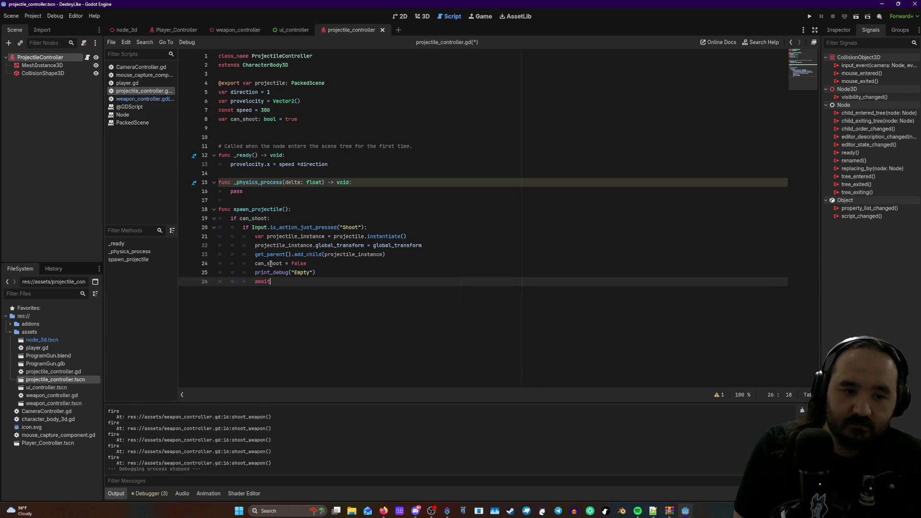
{"action": "type", "text": "get"}
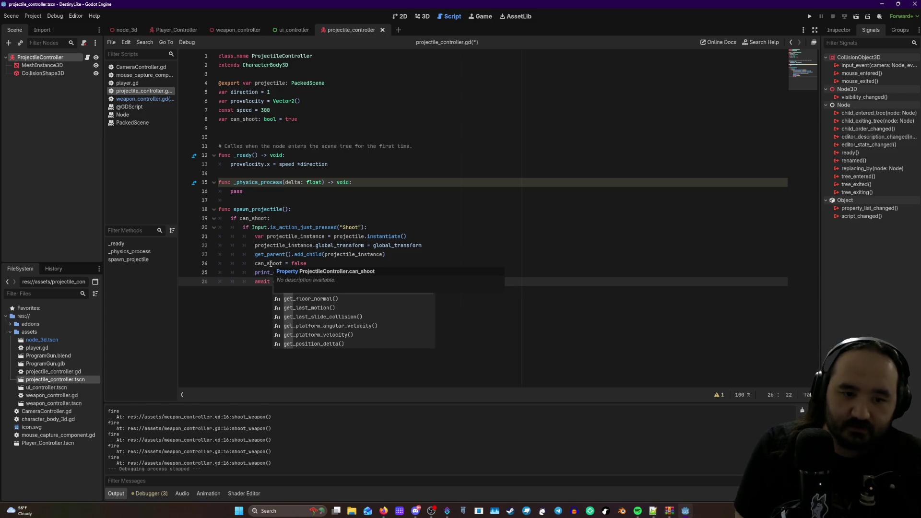
{"action": "type", "text": "_tree"}
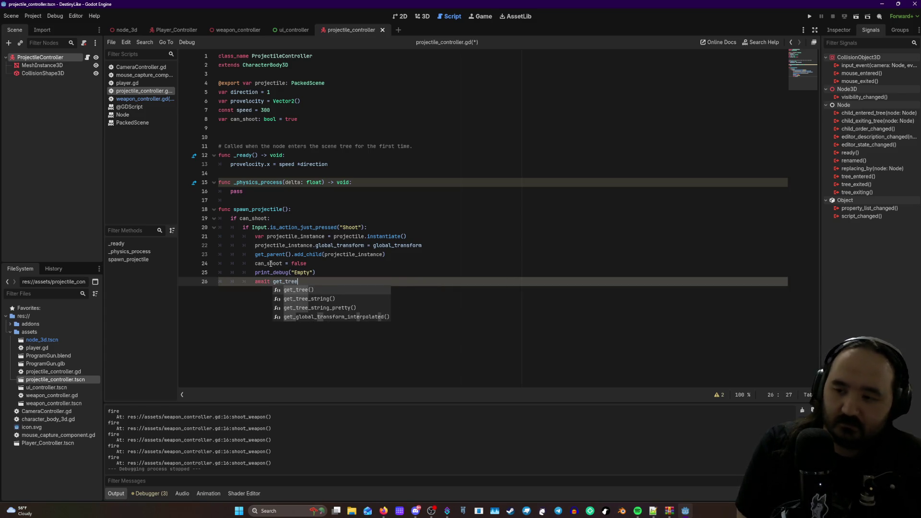
{"action": "type", "text": "()"}
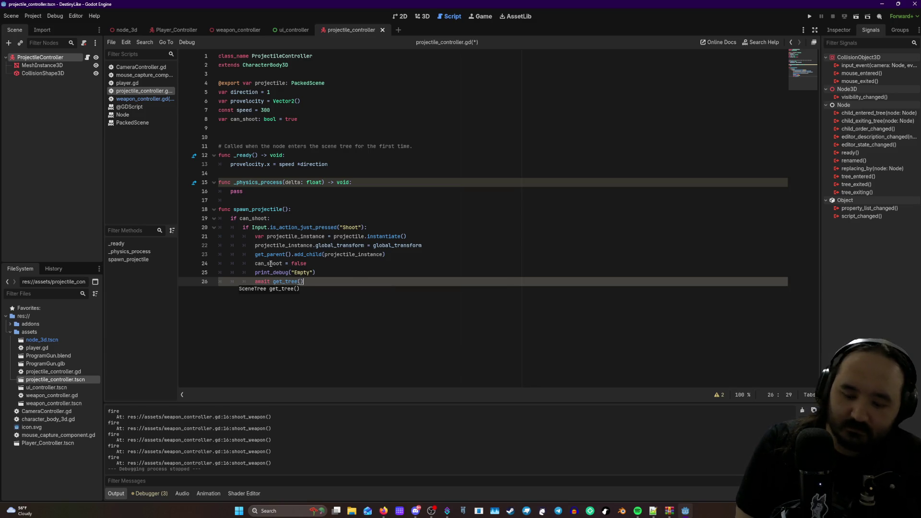
{"action": "type", "text": ".create_timer(0."}
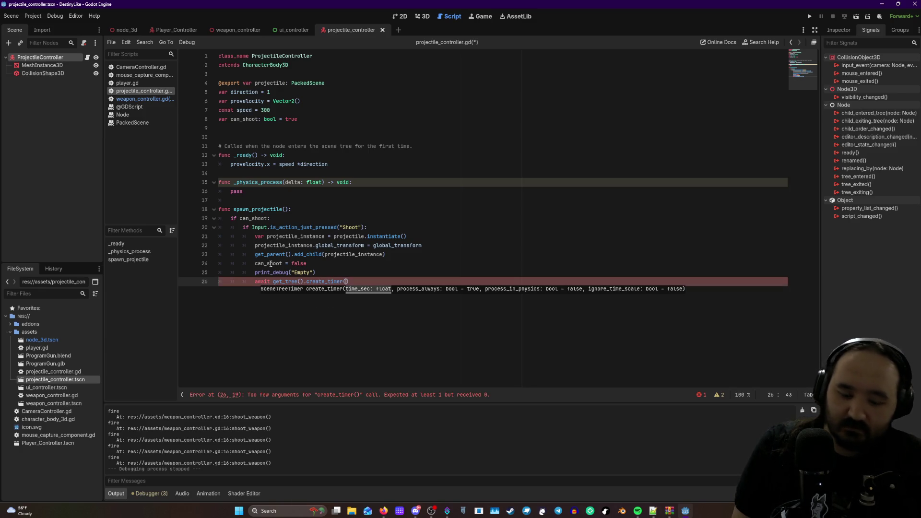
{"action": "type", "text": "1"}
{"action": "key", "text": "BackSpace"}
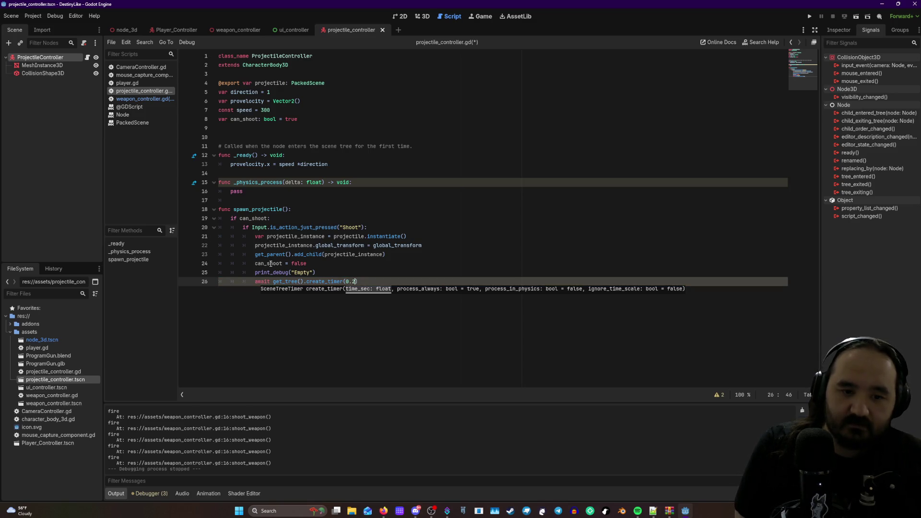
{"action": "key", "text": "Right"}
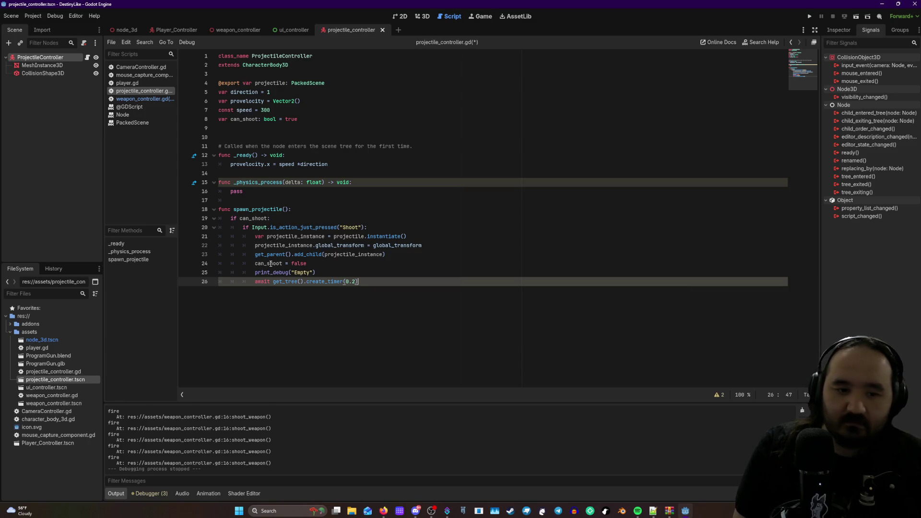
{"action": "type", "text": ".time"}
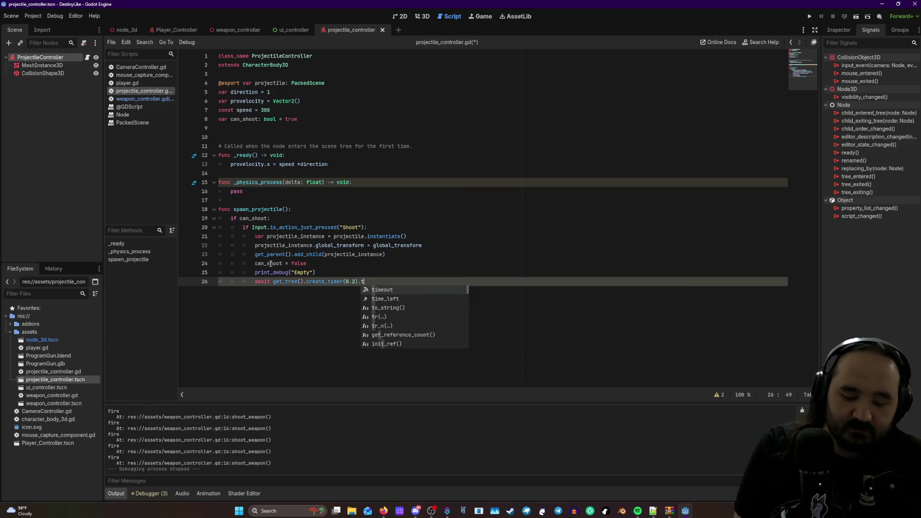
{"action": "key", "text": "Return"}
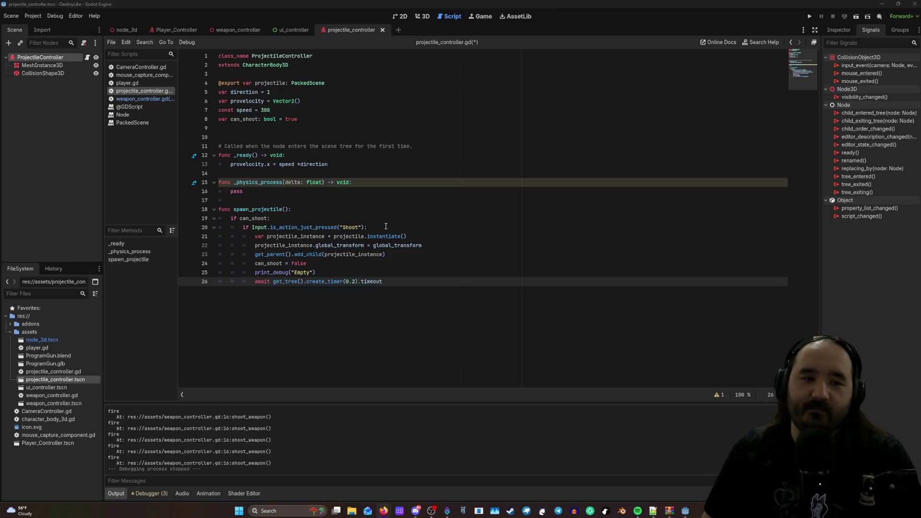
Replace 'pass' on line 16 with a spawn_projectile() call
{"action": "left_click", "coordinate": [265, 191]}
{"action": "key", "text": "BackSpace"}
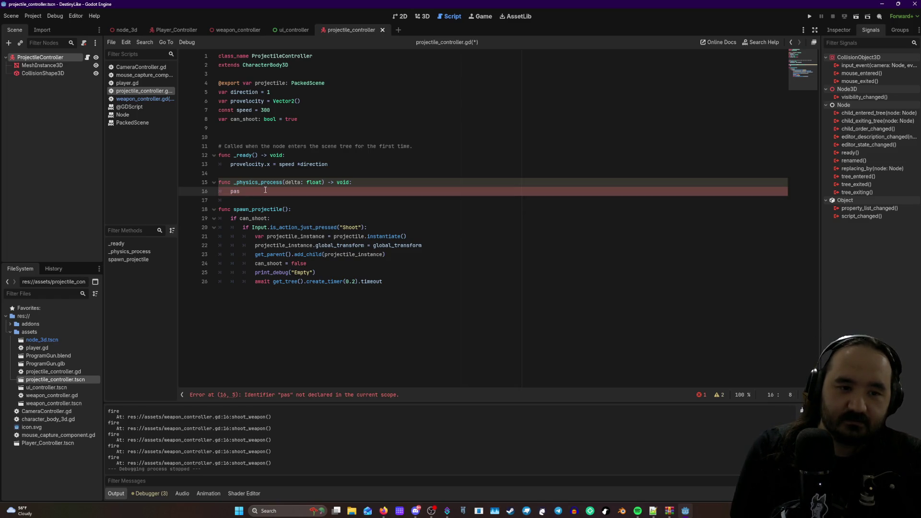
{"action": "key", "text": "BackSpace"}
{"action": "key", "text": "BackSpace"}
{"action": "key", "text": "BackSpace"}
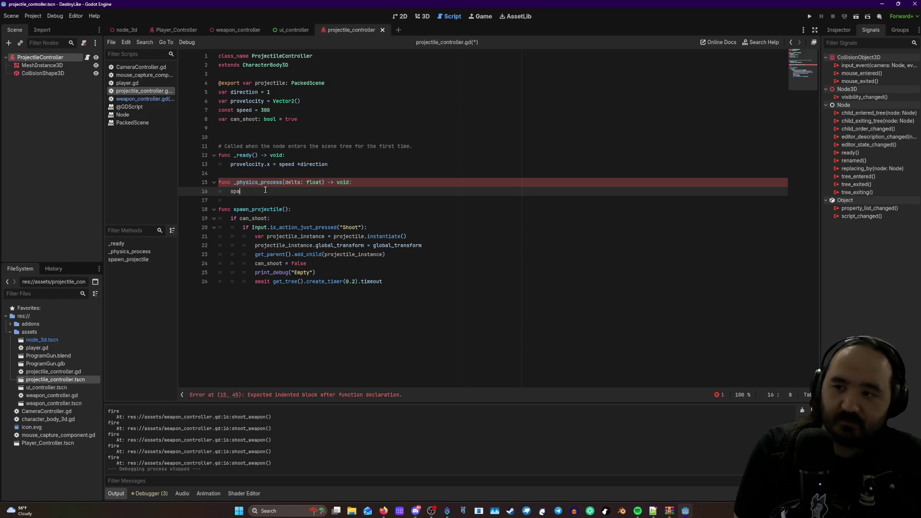
{"action": "type", "text": "spawn"}
{"action": "key", "text": "Return"}
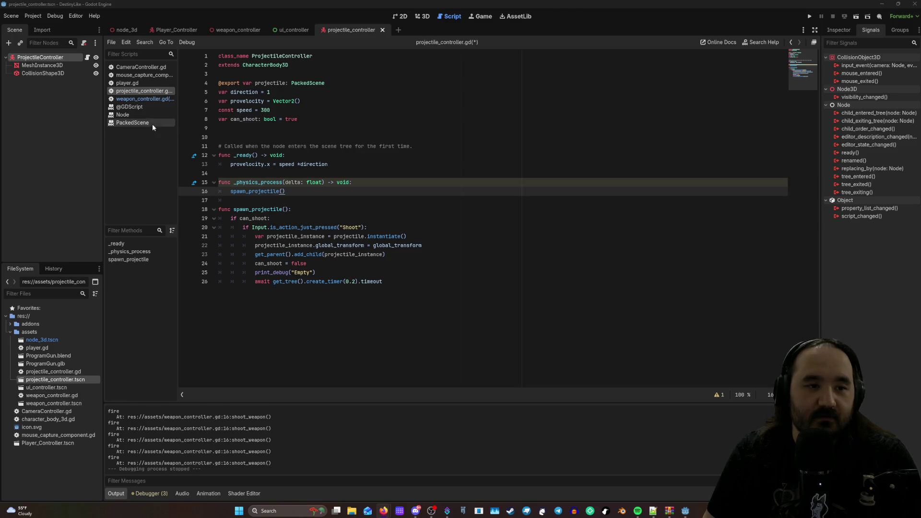
Trial-paste lines 16–26 at the end of weapon_controller.gd, then undo the paste
{"action": "left_click", "coordinate": [152, 99]}
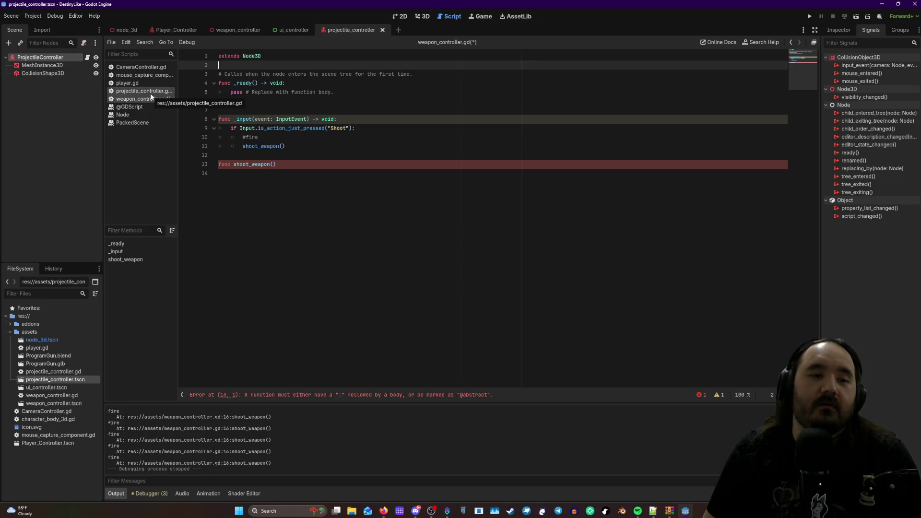
{"action": "left_click", "coordinate": [151, 92]}
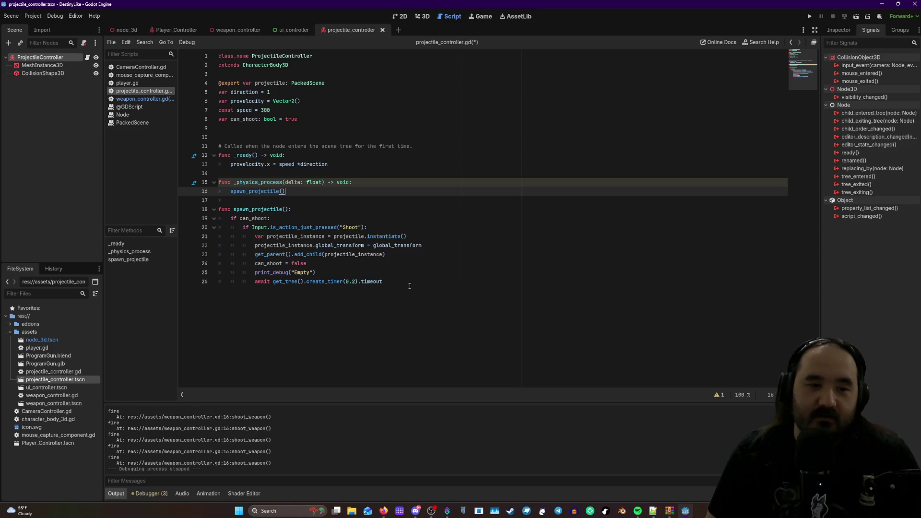
{"action": "mouse_move", "coordinate": [425, 281]}
{"action": "left_mouse_down"}
{"action": "mouse_move", "coordinate": [336, 278]}
{"action": "mouse_move", "coordinate": [219, 181]}
{"action": "left_mouse_up"}
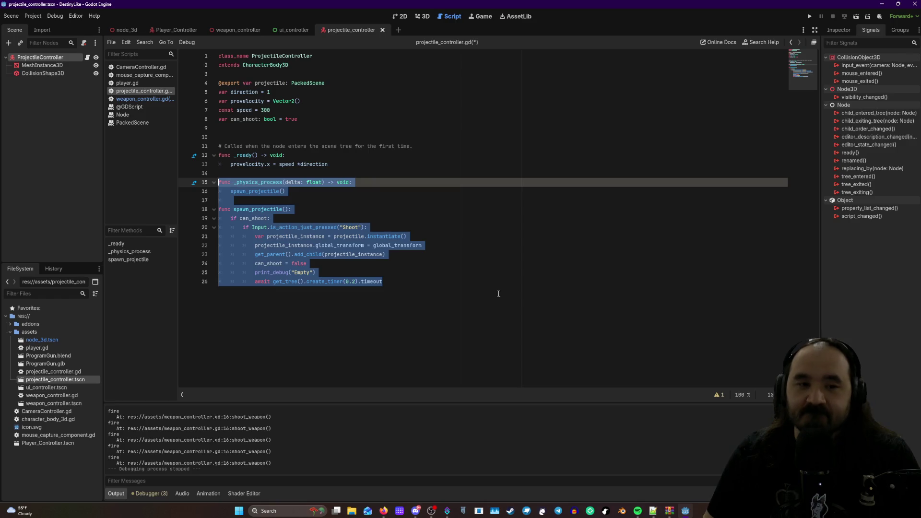
{"action": "left_click", "coordinate": [412, 284]}
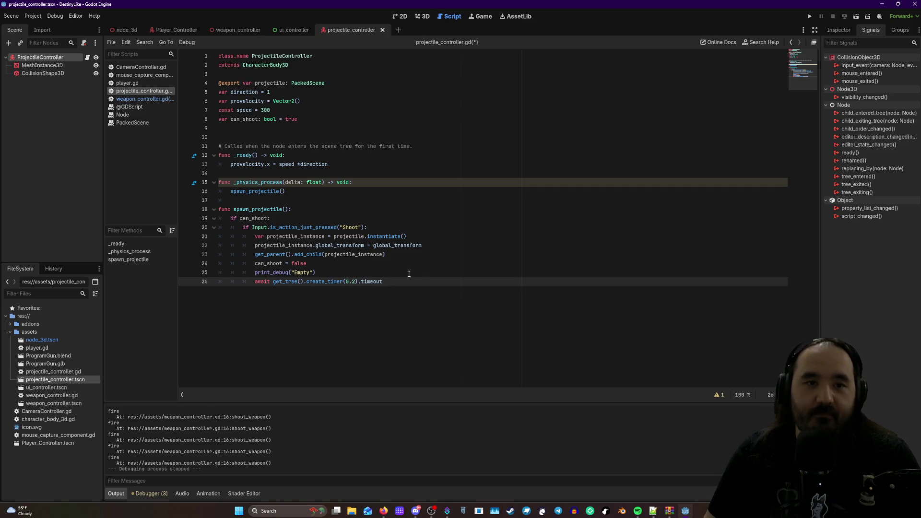
{"action": "mouse_move", "coordinate": [416, 281]}
{"action": "left_mouse_down"}
{"action": "mouse_move", "coordinate": [346, 270]}
{"action": "mouse_move", "coordinate": [269, 210]}
{"action": "mouse_move", "coordinate": [226, 199]}
{"action": "mouse_move", "coordinate": [220, 184]}
{"action": "left_mouse_up"}
{"action": "key", "text": "ctrl+c"}
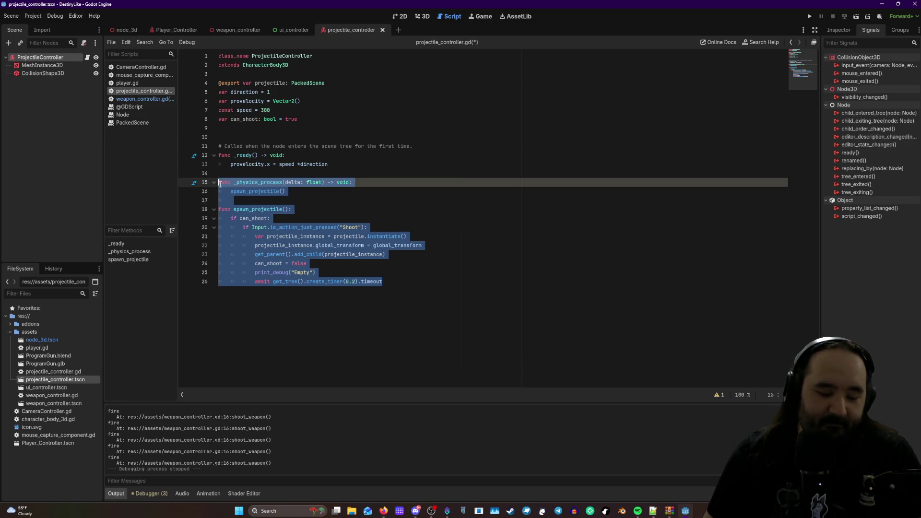
{"action": "left_click", "coordinate": [142, 99]}
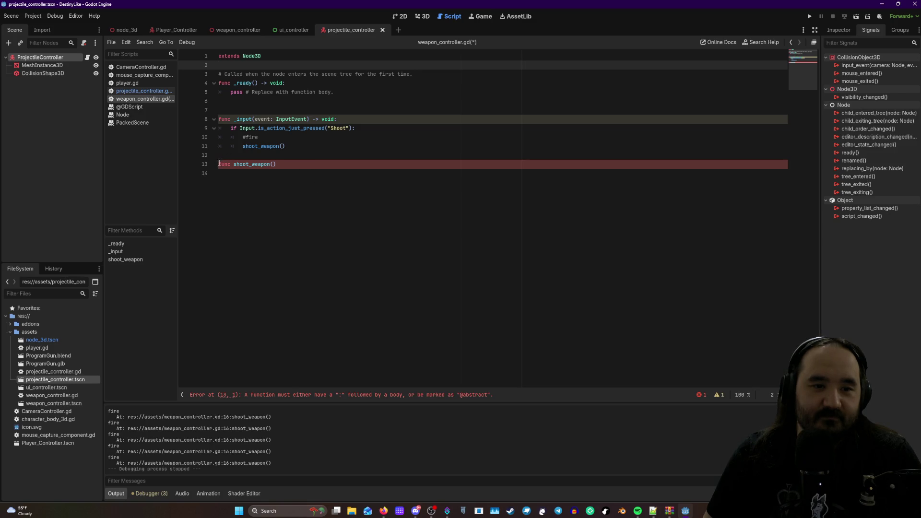
{"action": "left_click", "coordinate": [319, 190]}
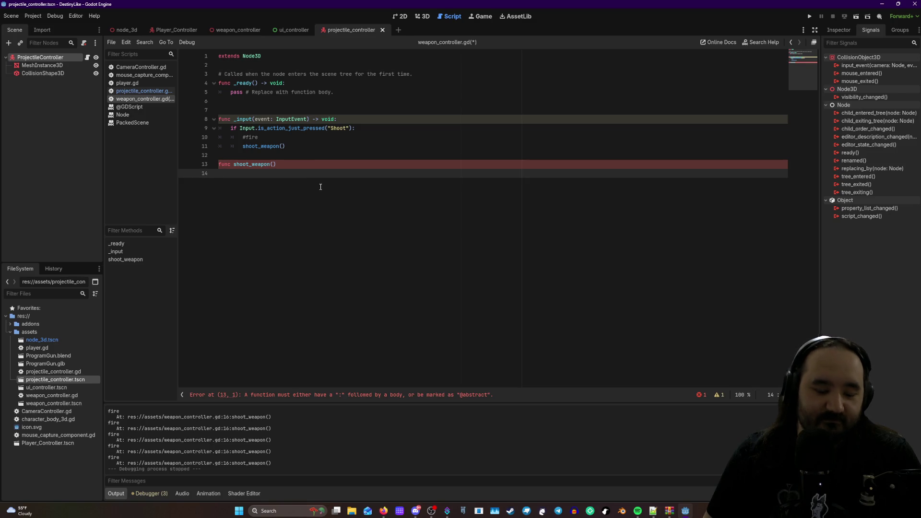
{"action": "key", "text": "ctrl+v"}
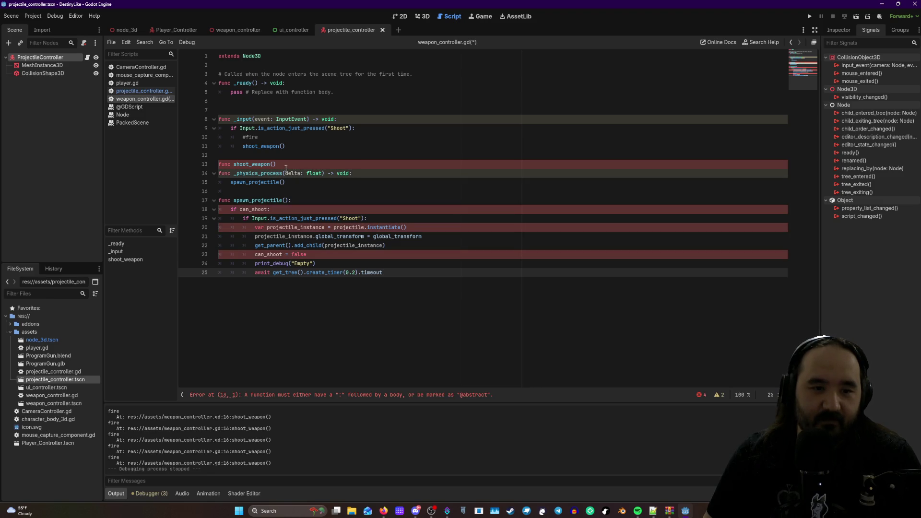
{"action": "left_click_drag", "start_coordinate": [286, 164], "coordinate": [218, 164]}
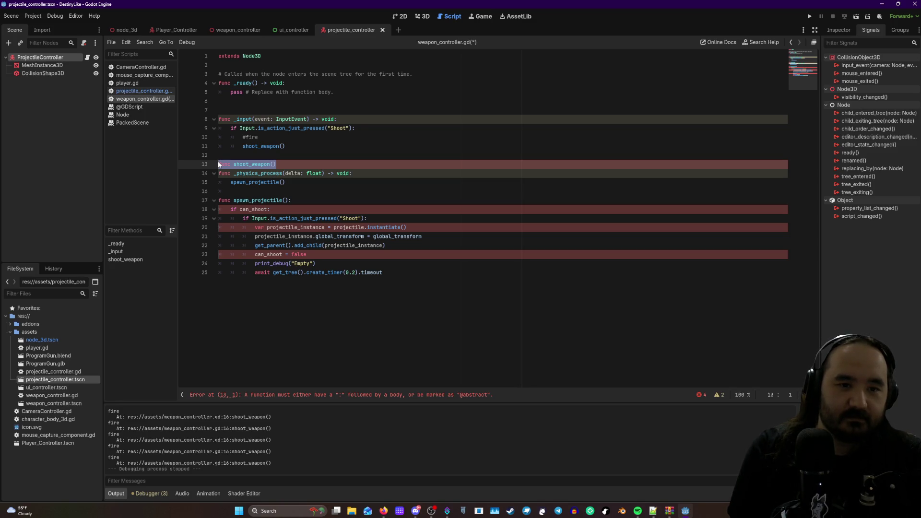
{"action": "key", "text": "ctrl+z"}
{"action": "key", "text": "ctrl+z"}
{"action": "key", "text": "ctrl+z"}
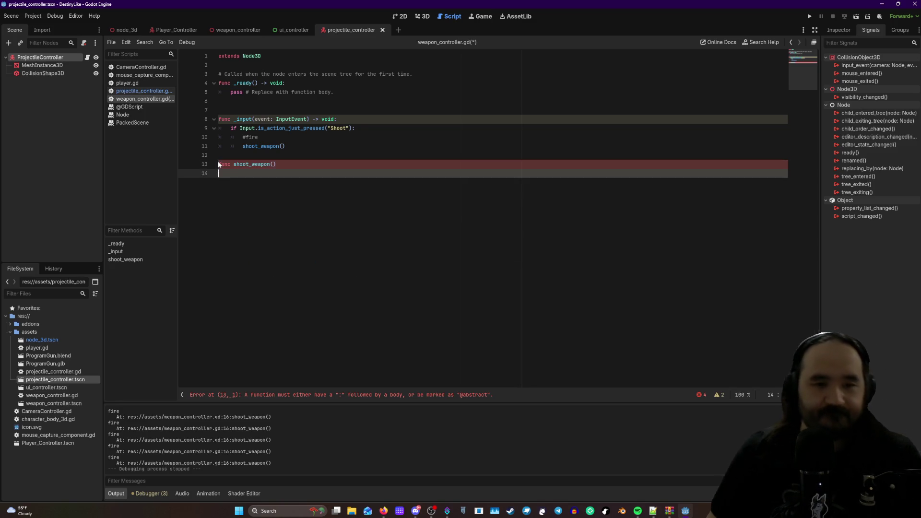
{"action": "key", "text": "ctrl+z"}
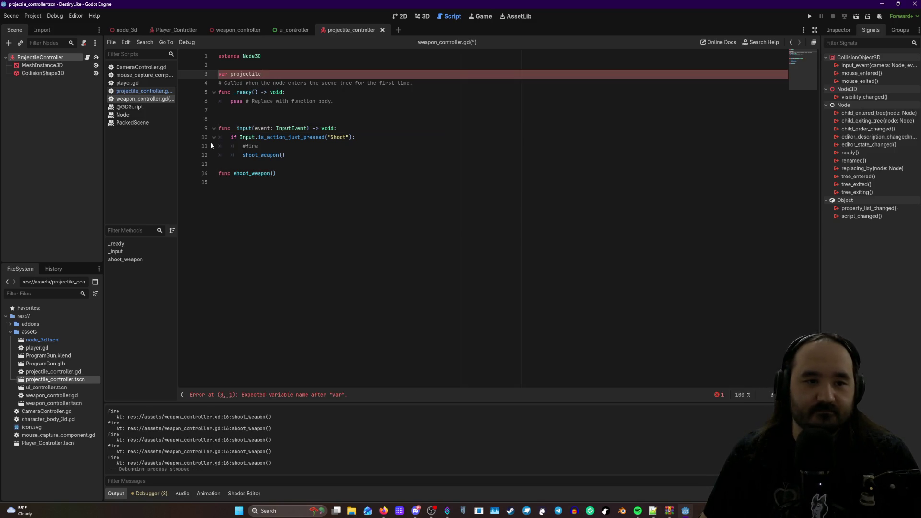
Copy projectile_controller.gd from the export variable down and paste it over weapon_controller.gd's old code
{"action": "left_click", "coordinate": [137, 91]}
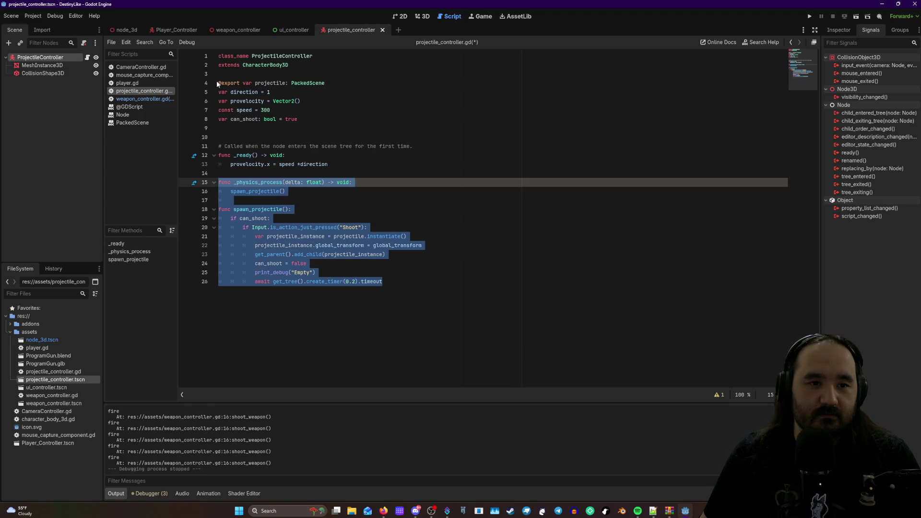
{"action": "left_click_drag", "start_coordinate": [219, 82], "coordinate": [425, 281]}
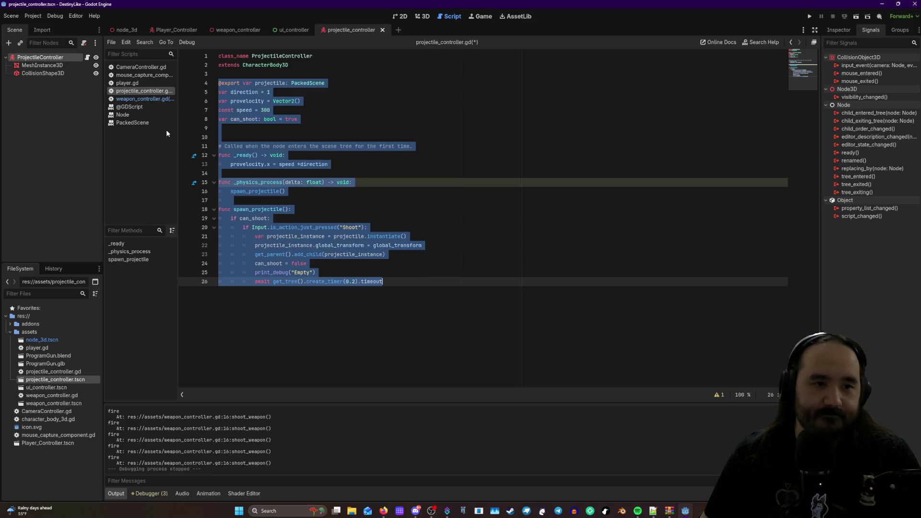
{"action": "left_click", "coordinate": [144, 99]}
{"action": "mouse_move", "coordinate": [402, 202]}
{"action": "left_mouse_down"}
{"action": "mouse_move", "coordinate": [307, 93]}
{"action": "mouse_move", "coordinate": [228, 77]}
{"action": "left_mouse_up"}
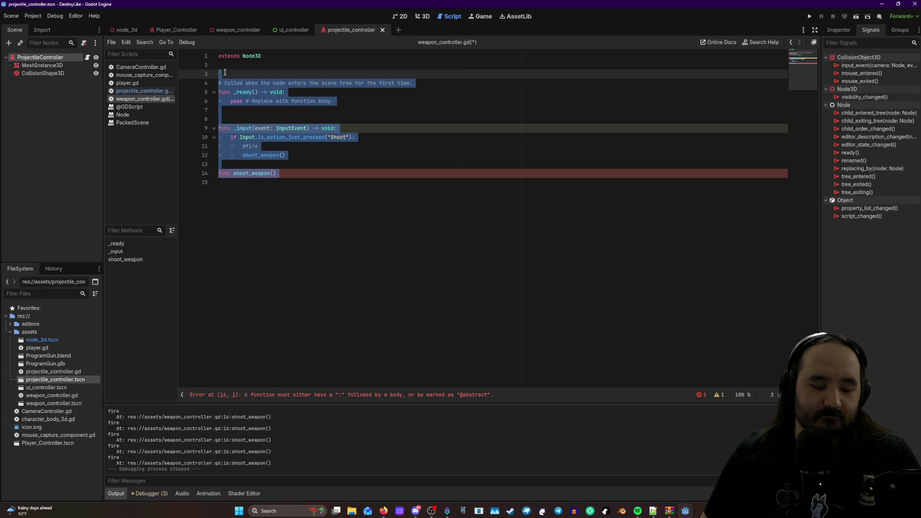
{"action": "type", "text": "@export var projectile: PackedScene var direction = 1 var provelocity = Vector2() const speed = 300 var can_shoot: bool = true   # Called when the node enters the scene tree for the first time. func _ready() -> void: \tprovelocity.x = speed *direction  func _physics_process(delta: float) -> void: \tspawn_projectile()  func spawn_projectile(): \tif can_shoot: \t\tif Input.is_action_just_pressed(\"Shoot\"): \t\t\tvar projectile_instance = projectile.instantiate() \t\t\tprojectile_instance.global_transform = global_transform \t\t\tget_parent().add_child(projectile_instance) \t\t\tcan_shoot = false \t\t\tprint_debug(\"Empty\") \t\t\tawait get_tree().create_timer(0.2).timeout"}
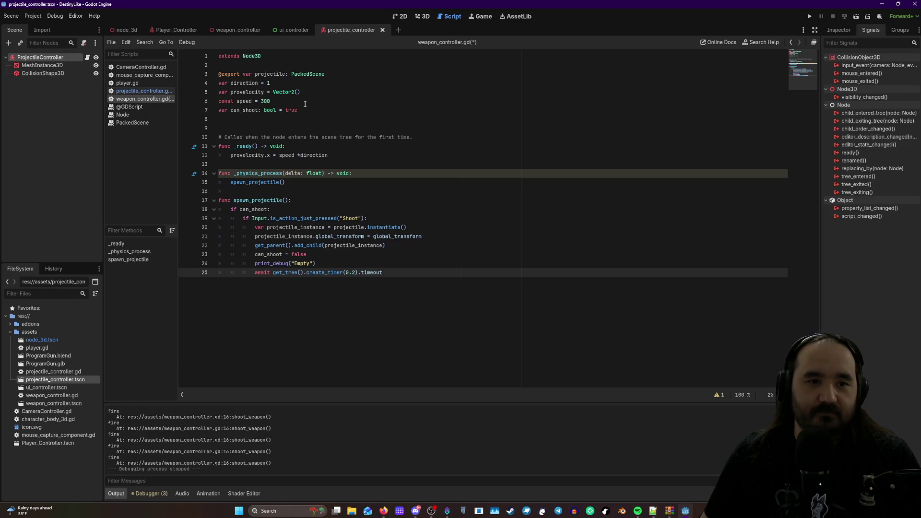
{"action": "left_click", "coordinate": [259, 84]}
Delete the direction and provelocity variable lines from the copied code
{"action": "left_click_drag", "start_coordinate": [271, 83], "coordinate": [218, 84]}
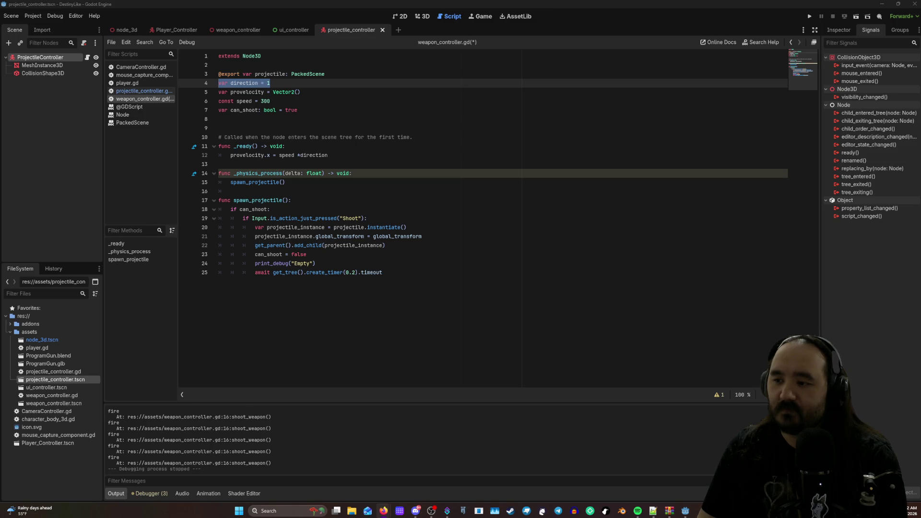
{"action": "key", "text": "Delete"}
{"action": "left_click", "coordinate": [323, 94]}
{"action": "left_click_drag", "start_coordinate": [322, 94], "coordinate": [216, 92]}
{"action": "key", "text": "BackSpace"}
{"action": "left_click_drag", "start_coordinate": [279, 100], "coordinate": [218, 100]}
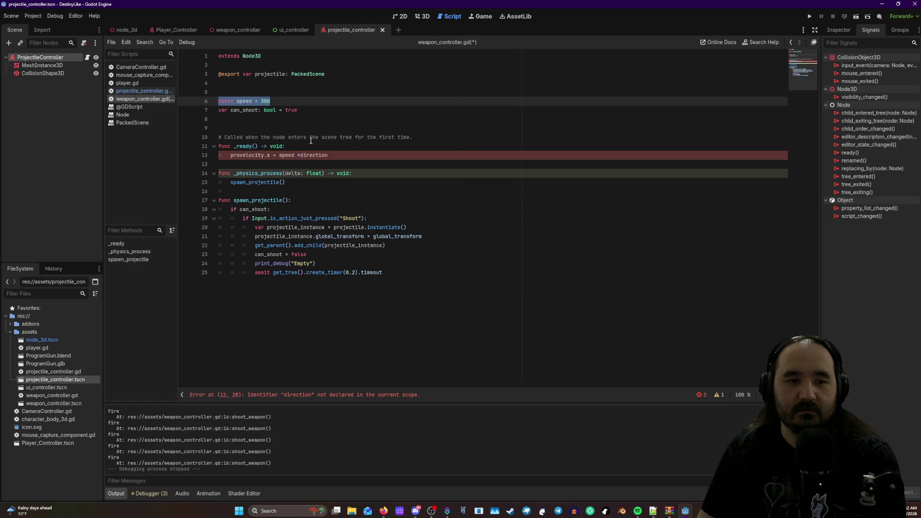
Replace the provelocity assignment in _ready with a pass statement
{"action": "left_click", "coordinate": [337, 155]}
{"action": "left_click_drag", "start_coordinate": [328, 155], "coordinate": [229, 155]}
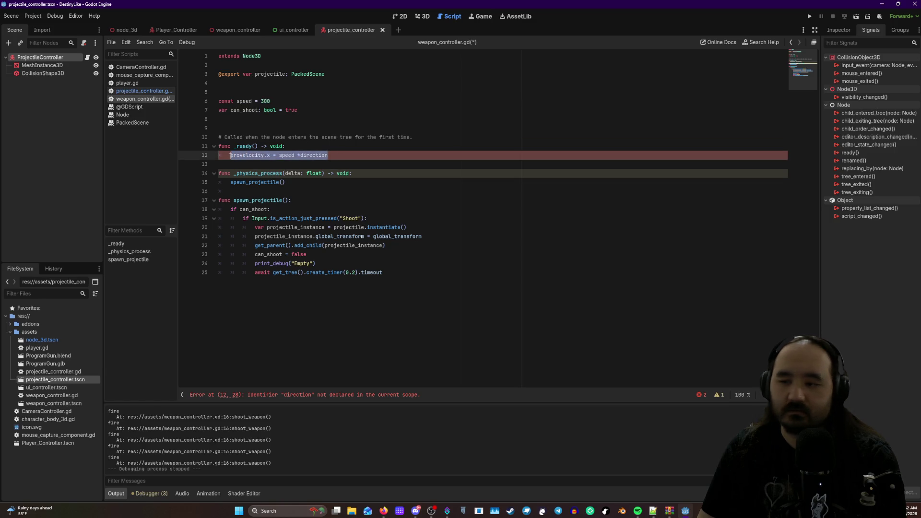
{"action": "key", "text": "BackSpace"}
{"action": "key", "text": "BackSpace"}
{"action": "key", "text": "BackSpace"}
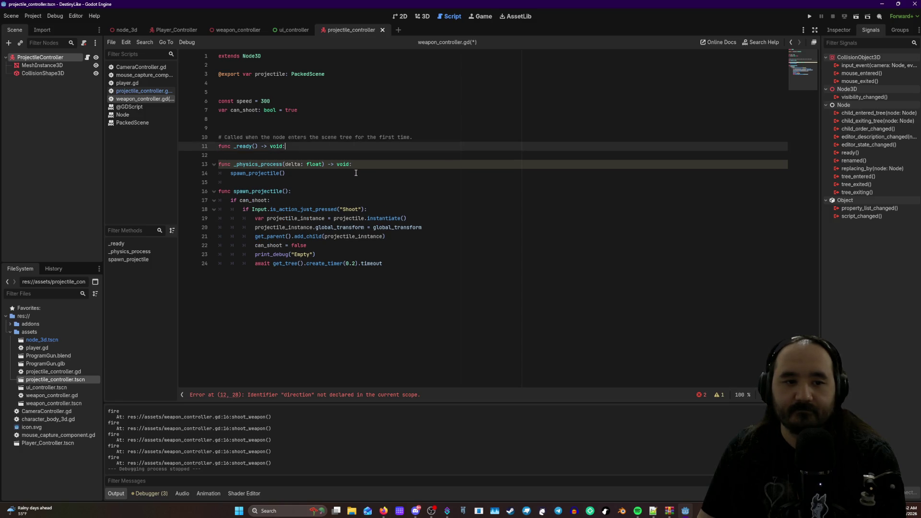
{"action": "key", "text": "Return"}
{"action": "type", "text": "pass"}
Delete the speed constant, then switch to projectile_controller.gd
{"action": "left_click", "coordinate": [320, 109]}
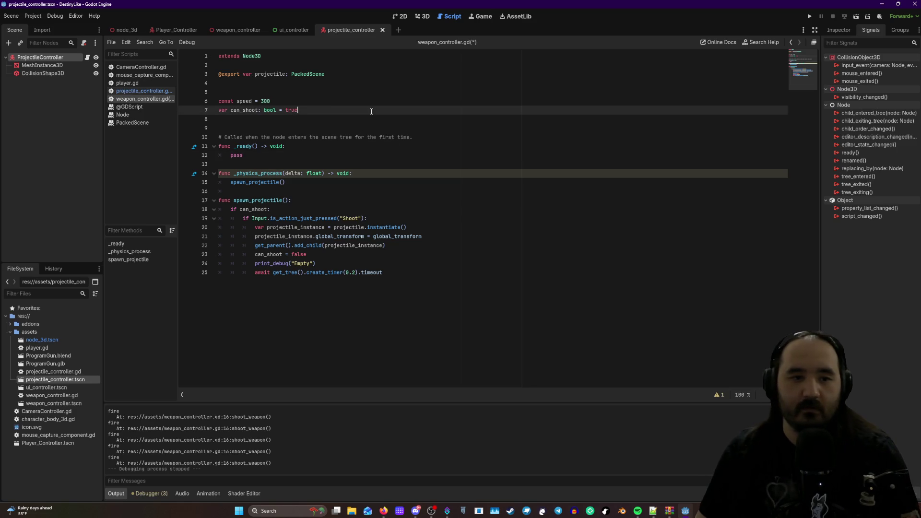
{"action": "left_click_drag", "start_coordinate": [283, 98], "coordinate": [217, 101]}
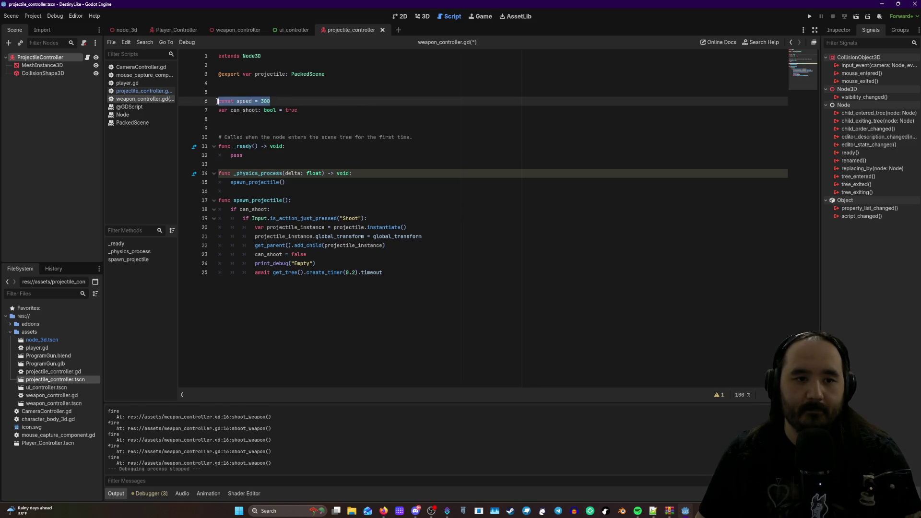
{"action": "key", "text": "BackSpace"}
{"action": "key", "text": "BackSpace"}
{"action": "key", "text": "BackSpace"}
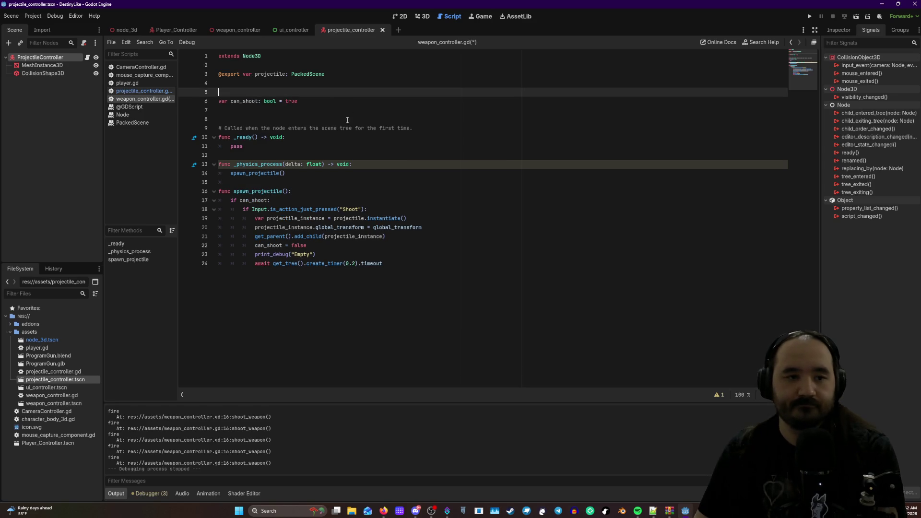
{"action": "left_click", "coordinate": [470, 254]}
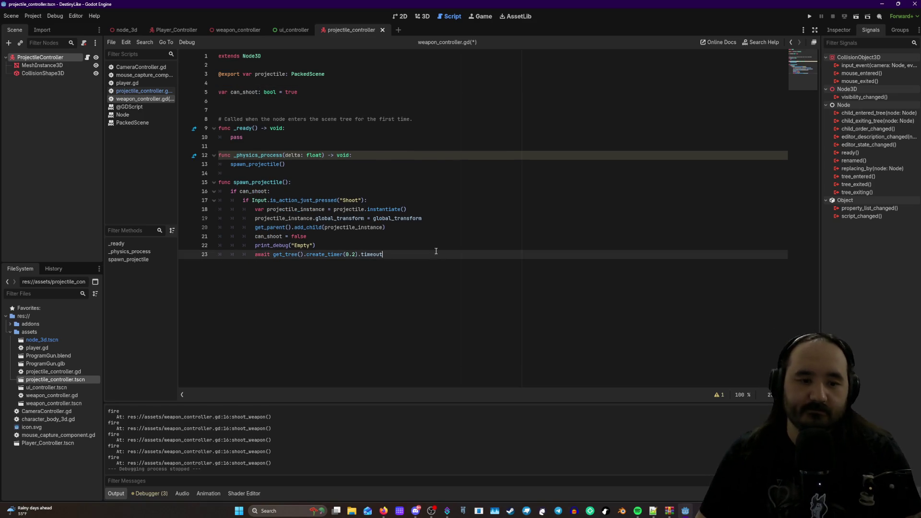
{"action": "left_click", "coordinate": [145, 92]}
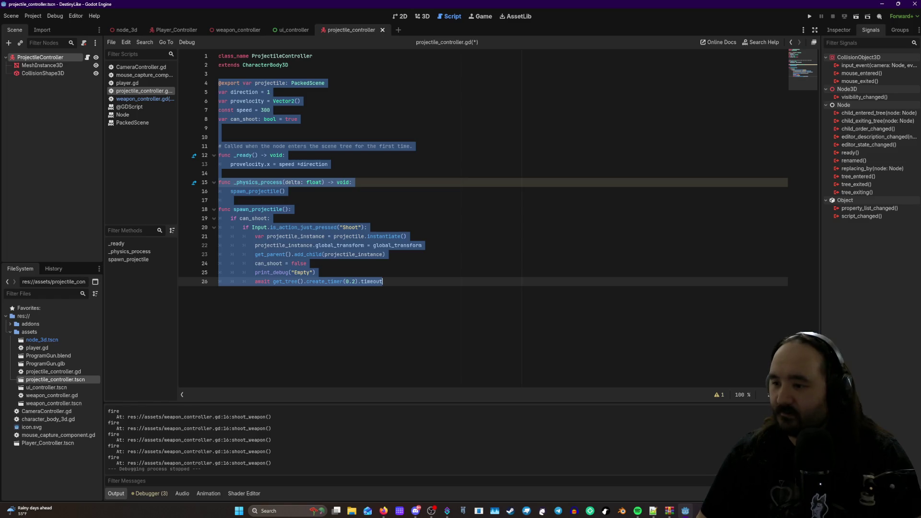
{"action": "key", "text": "alt+Tab"}
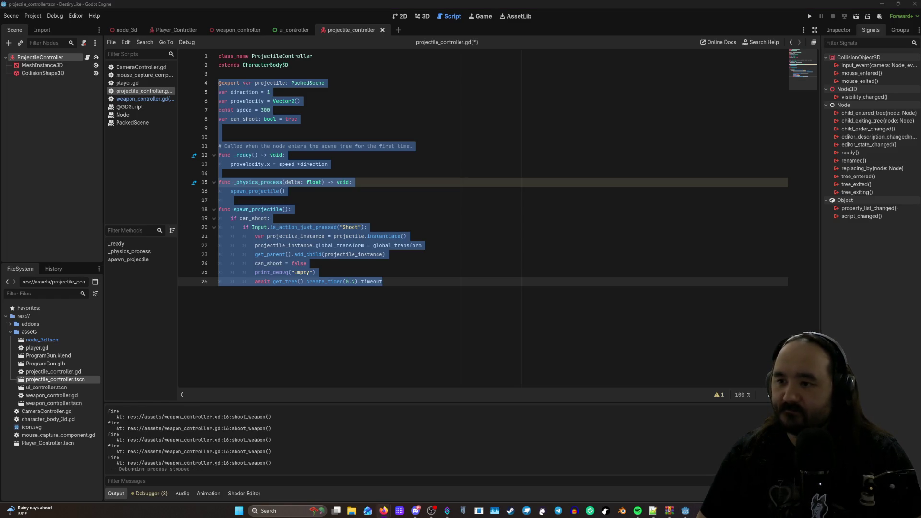
Delete all the copied code from line 4 downward in projectile_controller.gd
{"action": "left_click", "coordinate": [233, 83]}
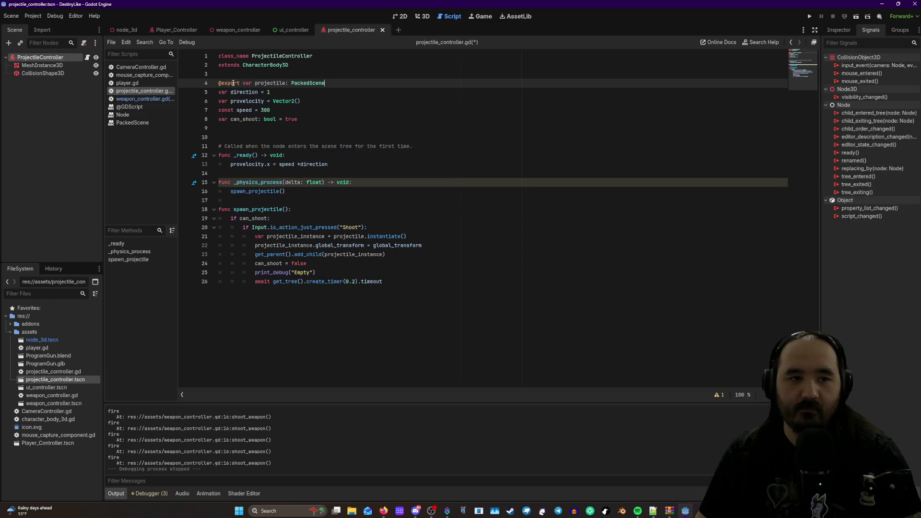
{"action": "mouse_move", "coordinate": [218, 83]}
{"action": "left_mouse_down"}
{"action": "mouse_move", "coordinate": [446, 243]}
{"action": "mouse_move", "coordinate": [464, 294]}
{"action": "left_mouse_up"}
{"action": "key", "text": "Delete"}
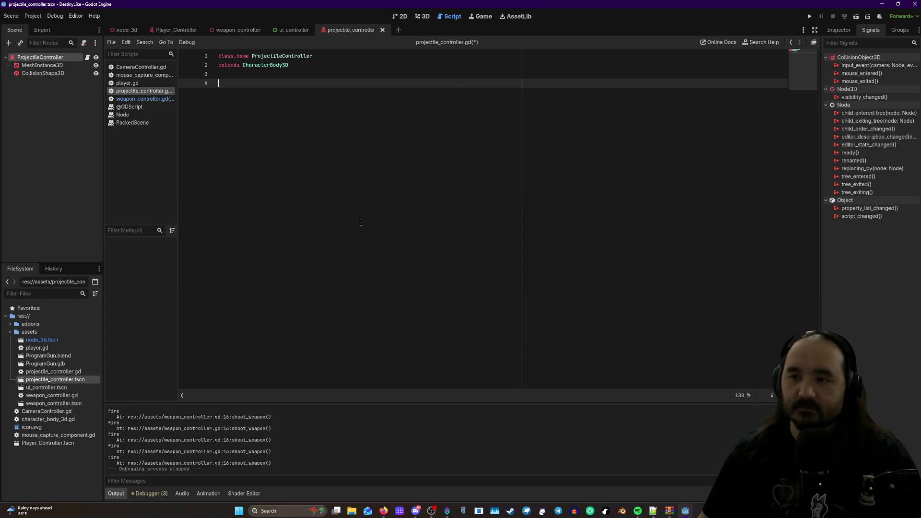
Write a _process(delta) function that adds transform.x times speed times delta to position
{"action": "type", "text": "func _"}
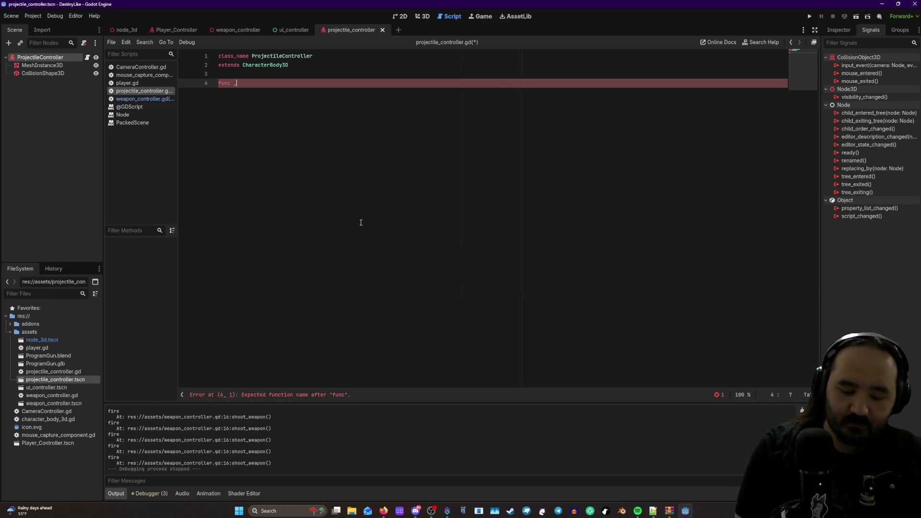
{"action": "type", "text": "pro"}
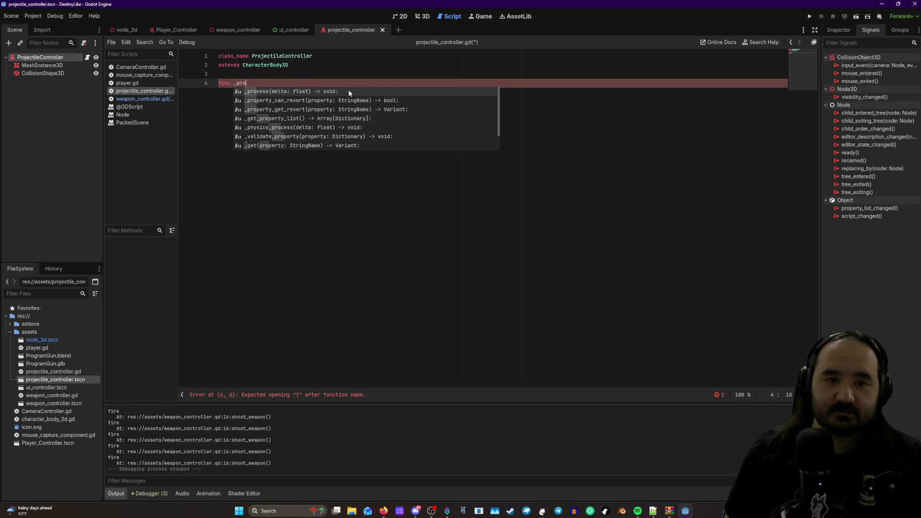
{"action": "key", "text": "Return"}
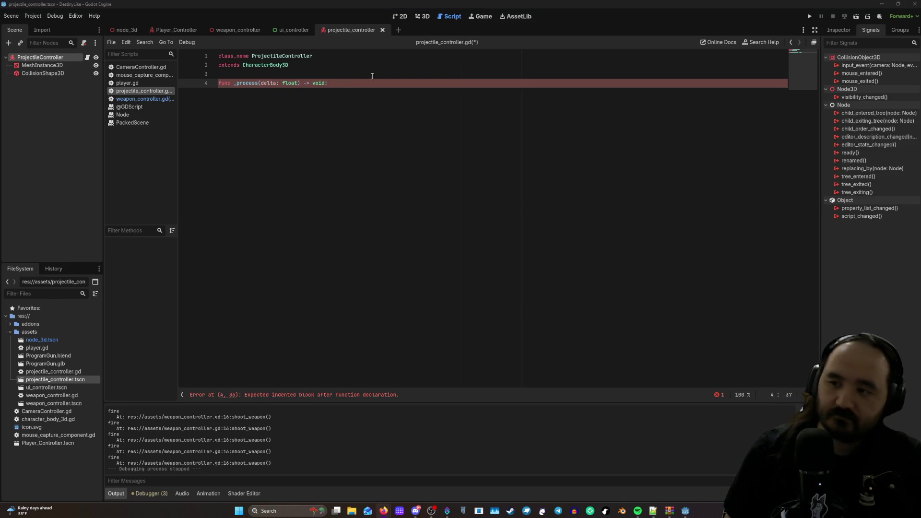
{"action": "key", "text": "Return"}
{"action": "key", "text": "Return"}
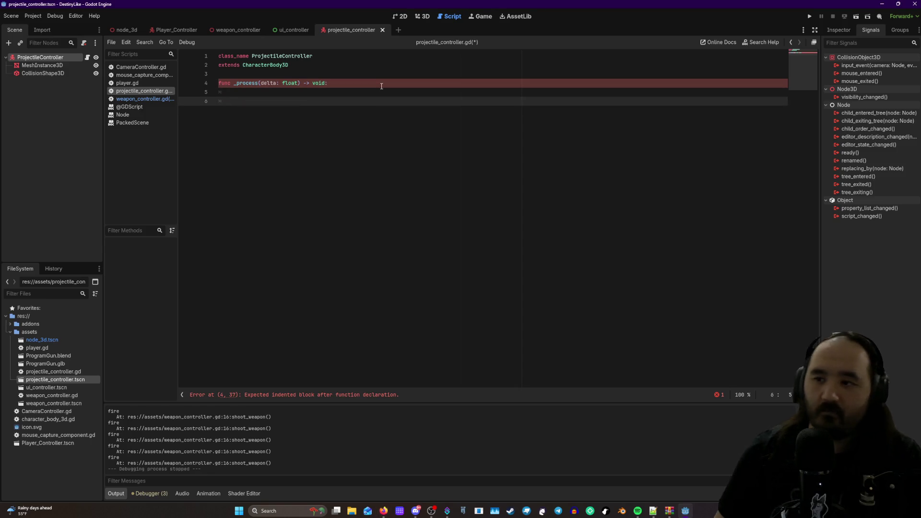
{"action": "left_click", "coordinate": [257, 100]}
{"action": "key", "text": "Up"}
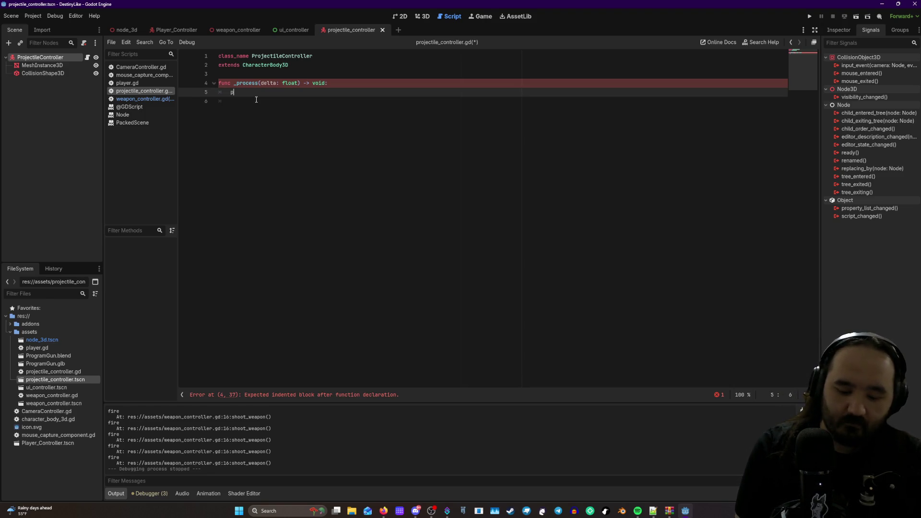
{"action": "key", "text": "Return"}
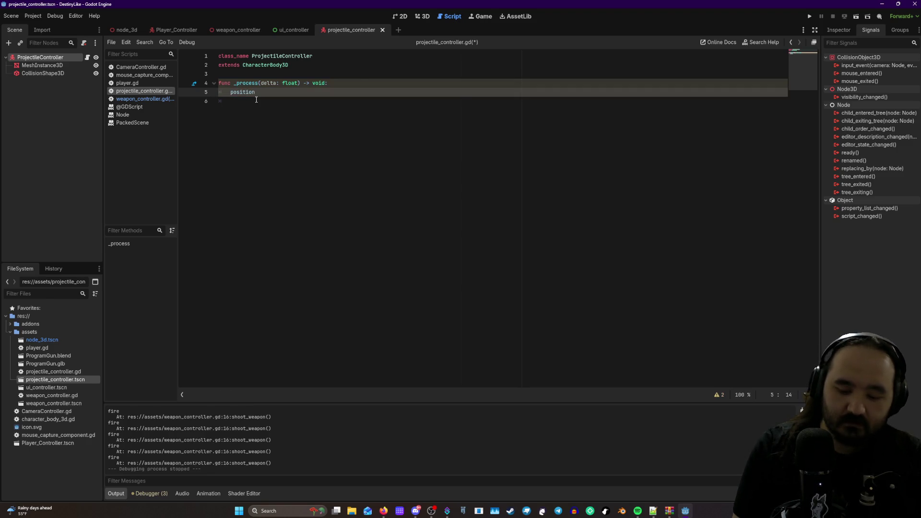
{"action": "type", "text": "tran"}
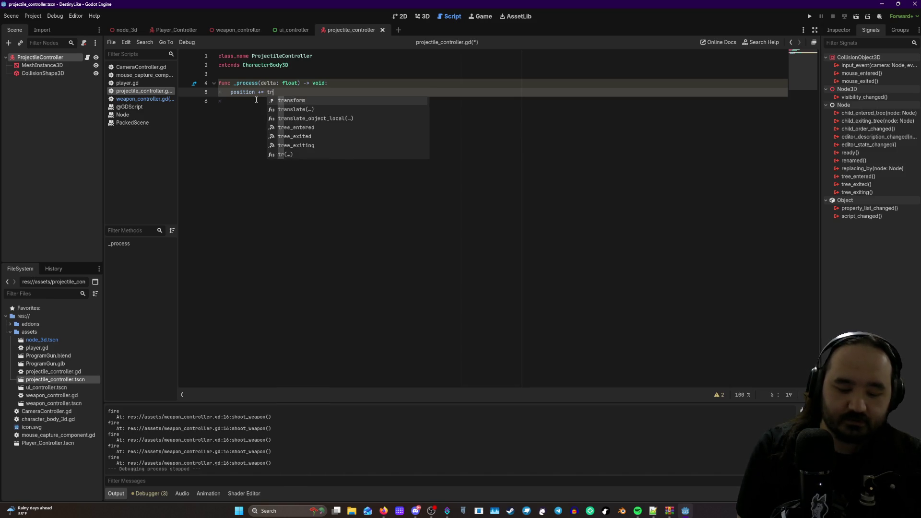
{"action": "key", "text": "Return"}
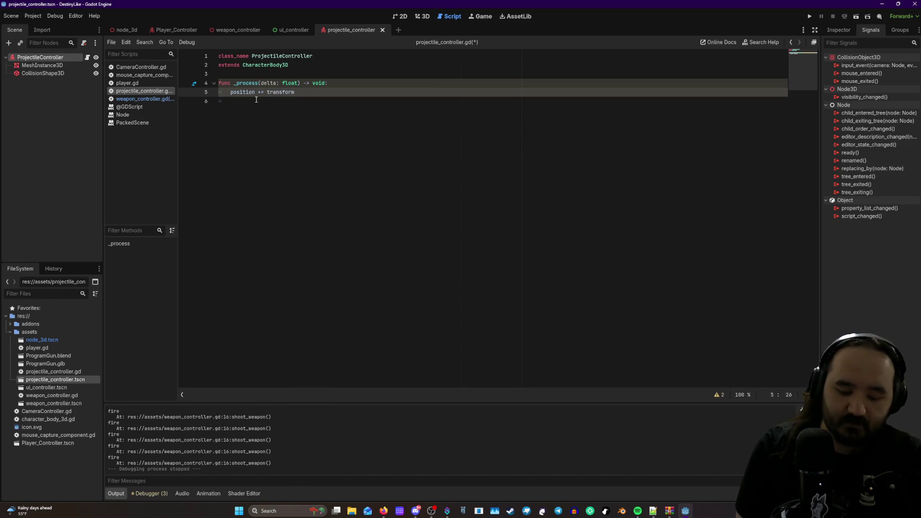
{"action": "type", "text": ".x "}
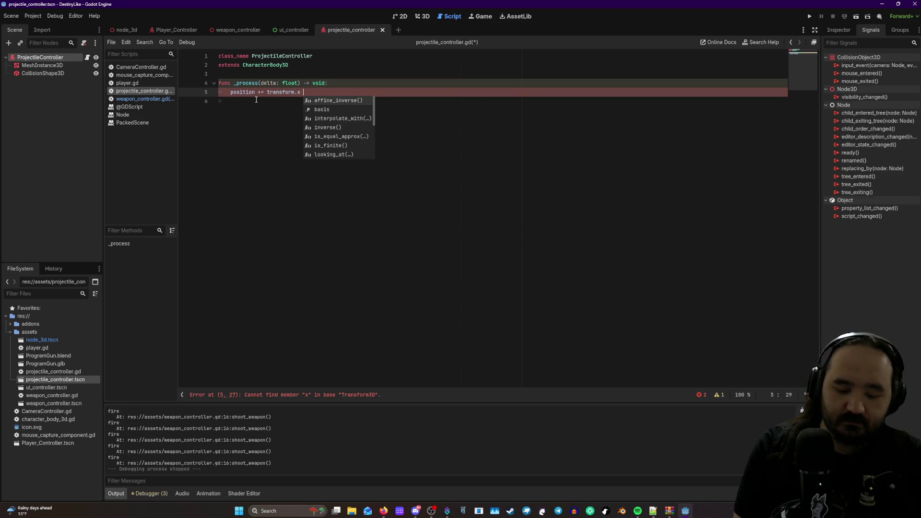
{"action": "type", "text": "*"}
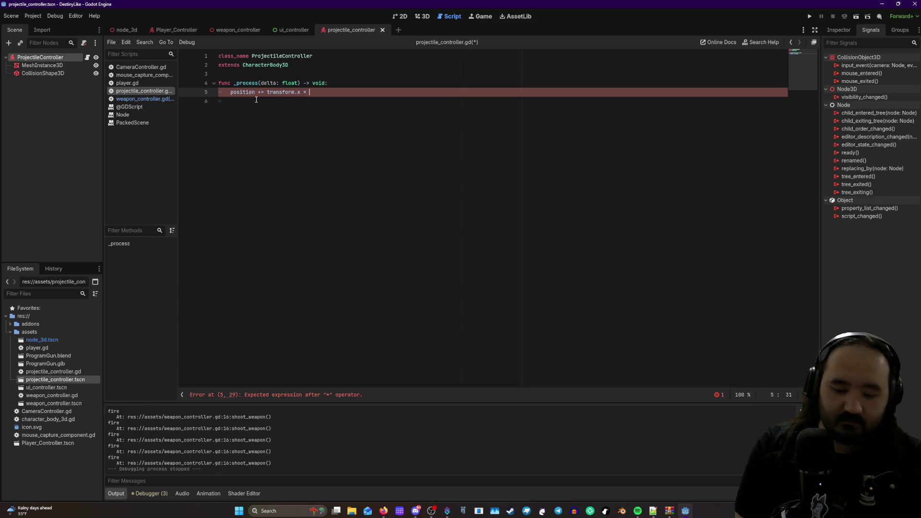
{"action": "type", "text": "6"}
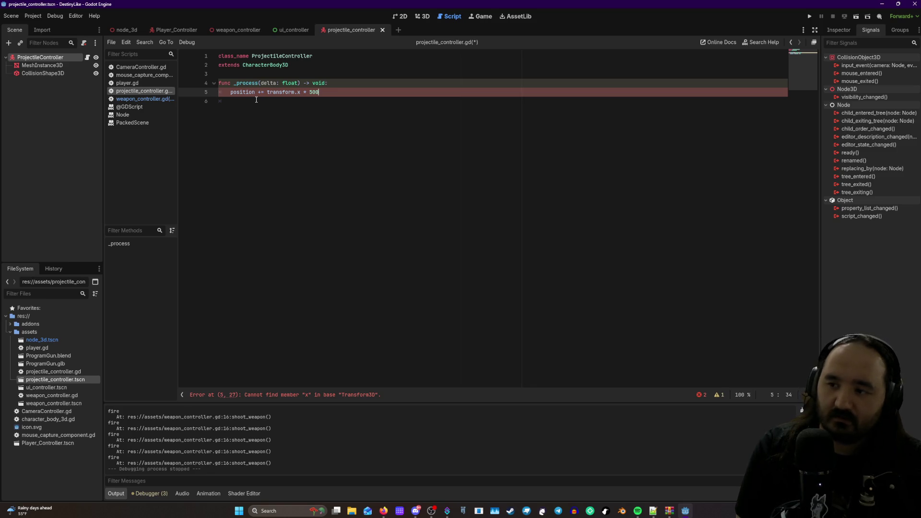
{"action": "type", "text": " * d"}
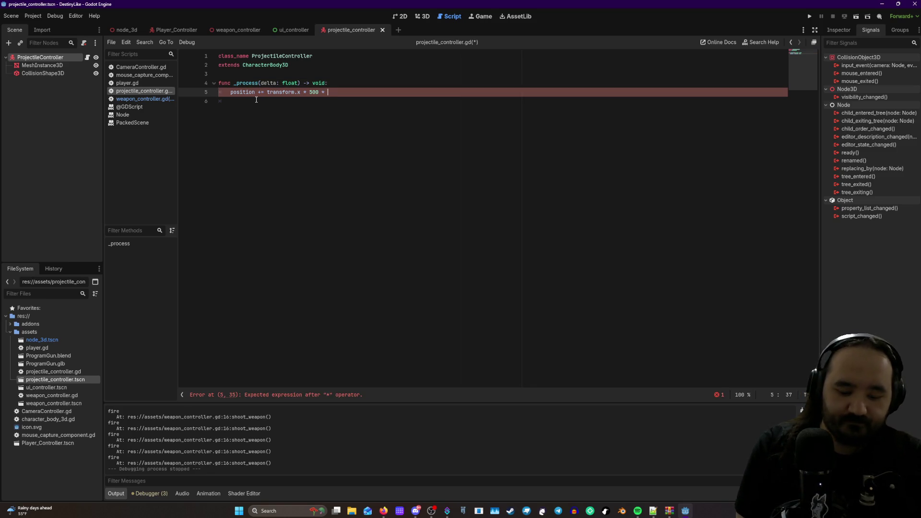
{"action": "type", "text": "elta"}
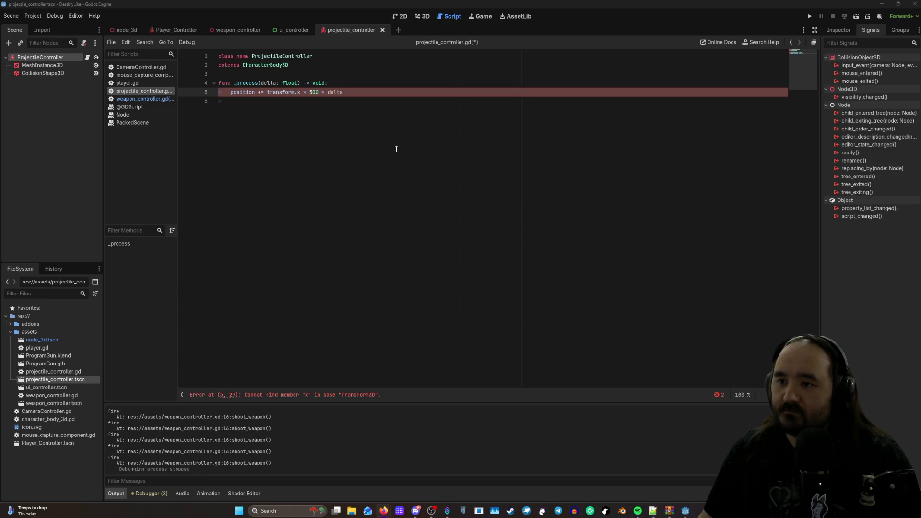
Show weapon_controller.gd and ProjectileController's Inspector, expanding moving platform, axis lock and collision sections
{"action": "left_click", "coordinate": [137, 100]}
{"action": "left_click", "coordinate": [833, 30]}
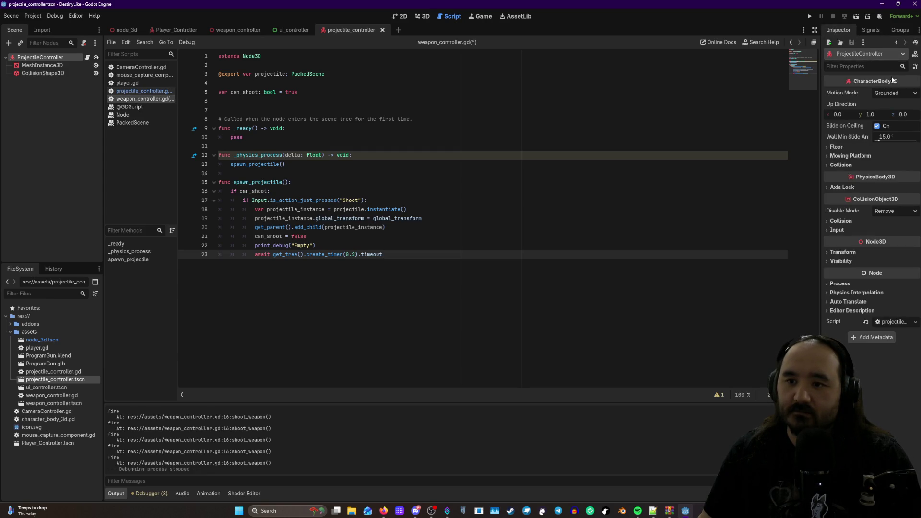
{"action": "left_click", "coordinate": [844, 156]}
{"action": "left_click", "coordinate": [837, 146]}
{"action": "left_click", "coordinate": [836, 147]}
{"action": "left_click", "coordinate": [843, 157]}
{"action": "left_click", "coordinate": [840, 165]}
{"action": "left_click", "coordinate": [841, 165]}
{"action": "left_click", "coordinate": [839, 187]}
{"action": "left_click", "coordinate": [838, 188]}
{"action": "left_click", "coordinate": [840, 221]}
{"action": "left_click", "coordinate": [841, 221]}
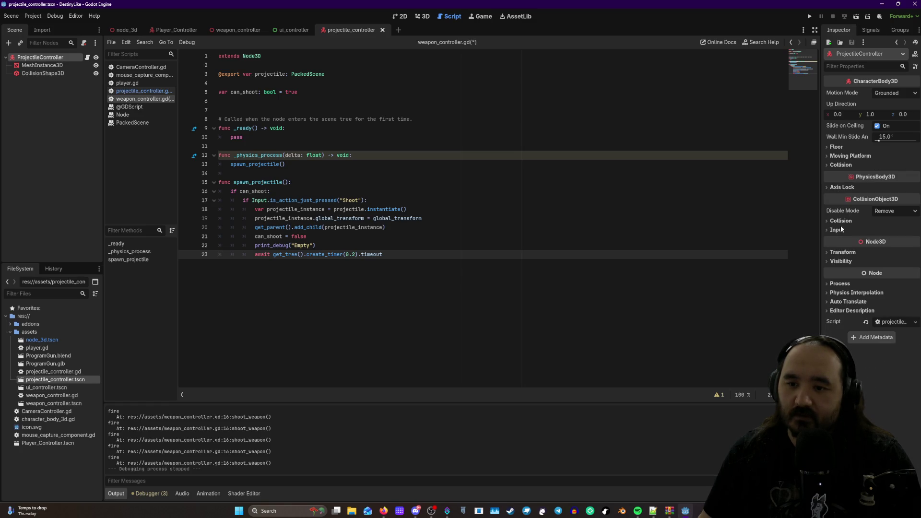
Browse the input picking, process, interpolation and visibility sections, then list the node's sub-objects
{"action": "left_click", "coordinate": [839, 230]}
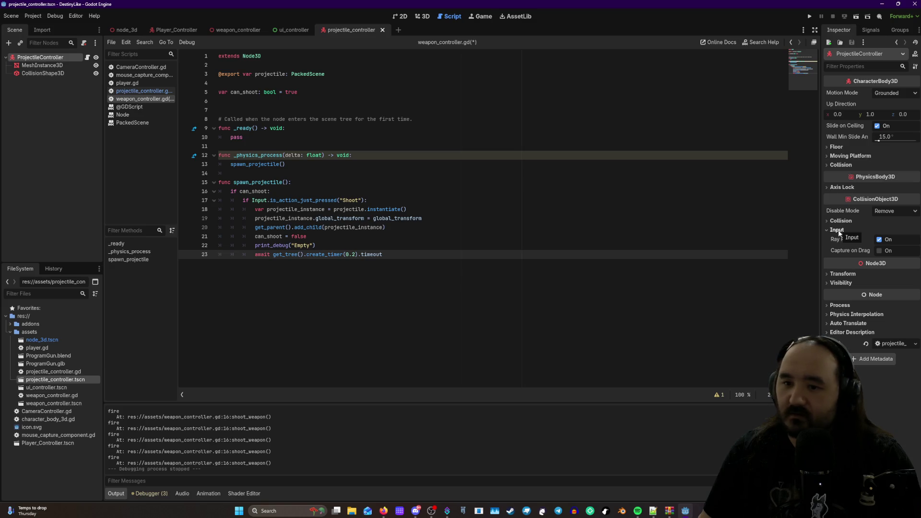
{"action": "left_click", "coordinate": [838, 231]}
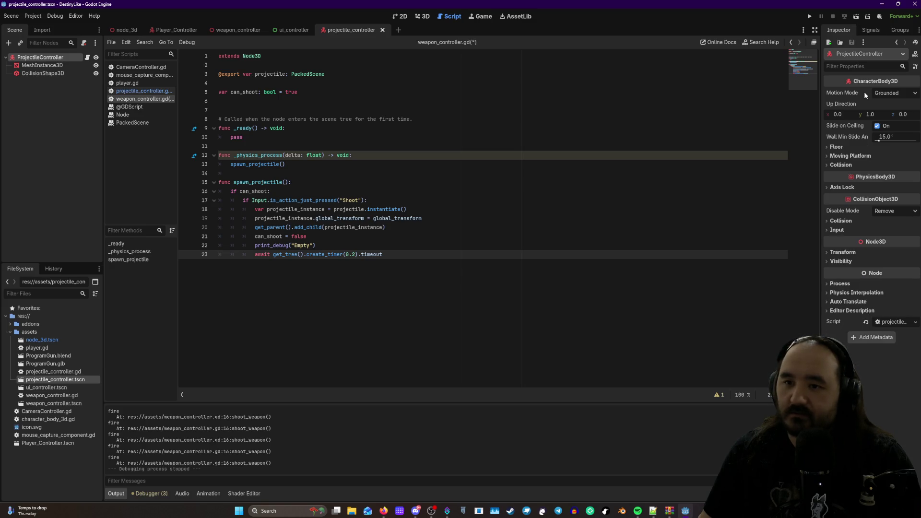
{"action": "left_click", "coordinate": [848, 301]}
{"action": "left_click", "coordinate": [849, 293]}
{"action": "left_click", "coordinate": [840, 283]}
{"action": "left_click", "coordinate": [840, 283]}
{"action": "left_click", "coordinate": [841, 283]}
{"action": "left_click", "coordinate": [841, 284]}
{"action": "left_click", "coordinate": [839, 261]}
{"action": "left_click", "coordinate": [838, 262]}
{"action": "left_click", "coordinate": [845, 222]}
{"action": "left_click", "coordinate": [844, 223]}
{"action": "left_click", "coordinate": [857, 229]}
{"action": "left_click", "coordinate": [856, 229]}
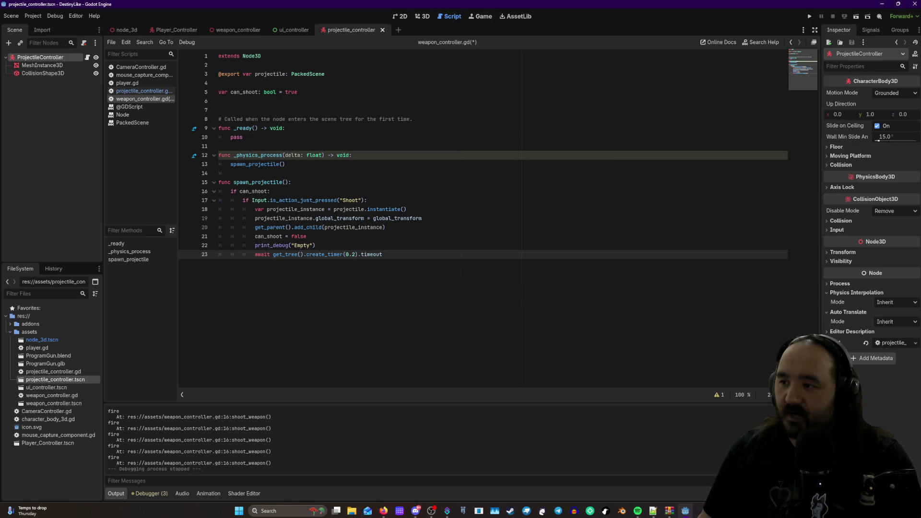
{"action": "mouse_move", "coordinate": [841, 95]}
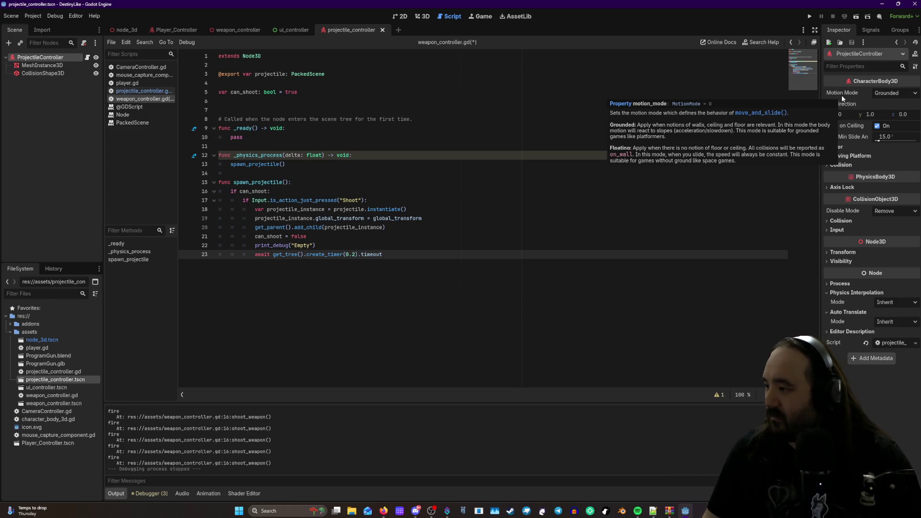
{"action": "left_click", "coordinate": [833, 188]}
{"action": "left_click", "coordinate": [840, 188]}
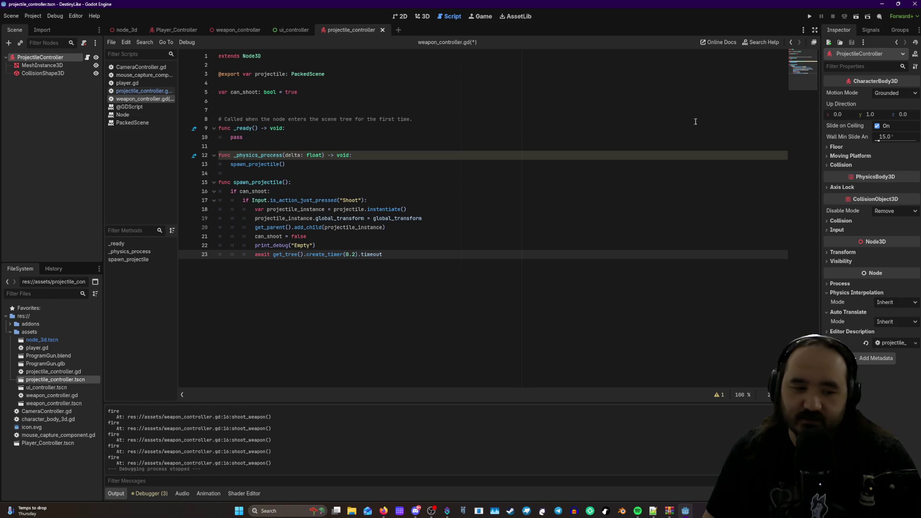
{"action": "left_click", "coordinate": [866, 54]}
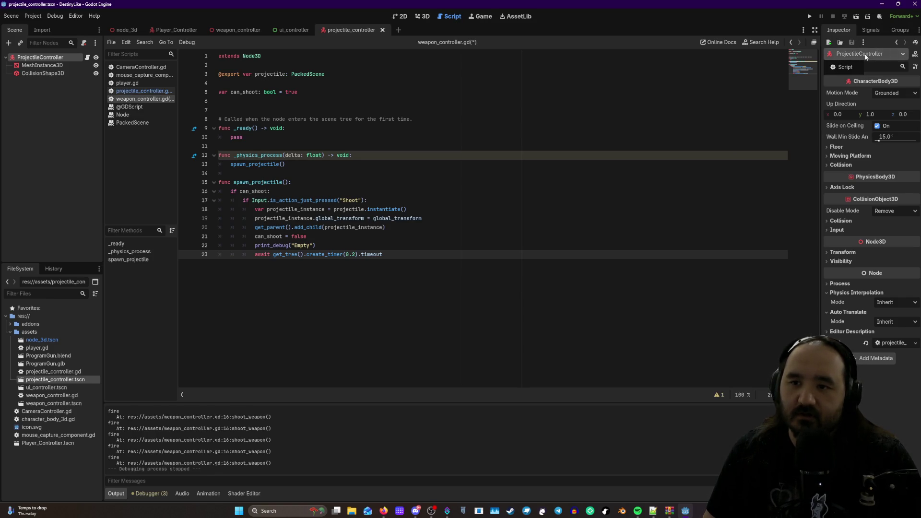
Inspect the projectile_controller.gd script resource's path, name and sub-resources
{"action": "left_click", "coordinate": [841, 67]}
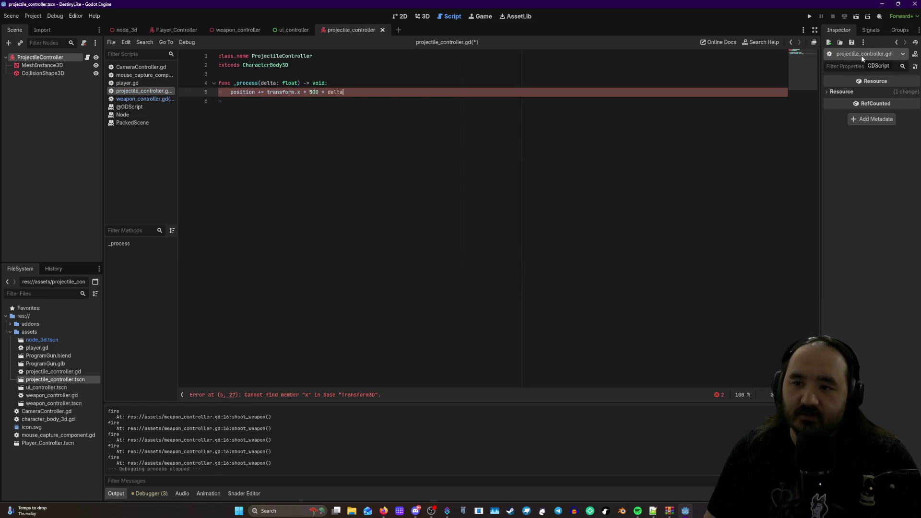
{"action": "left_click", "coordinate": [840, 92]}
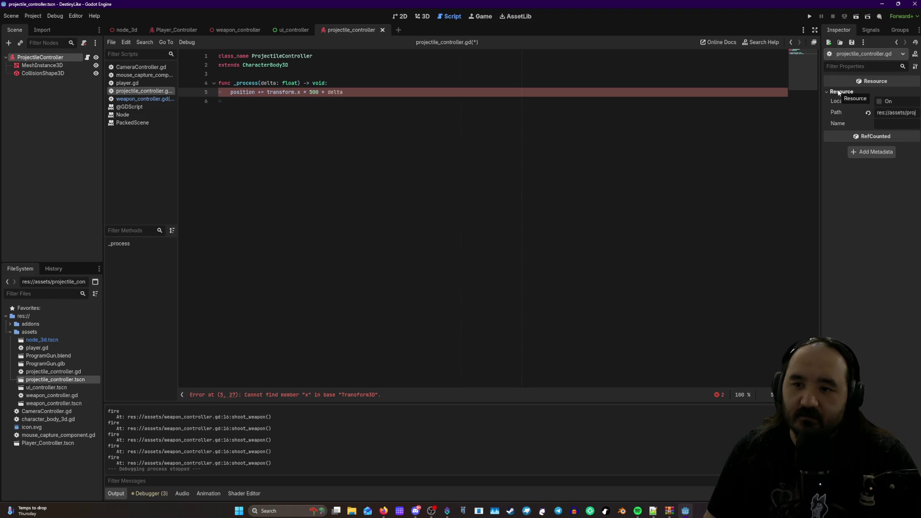
{"action": "left_click", "coordinate": [840, 91]}
{"action": "left_click", "coordinate": [839, 91]}
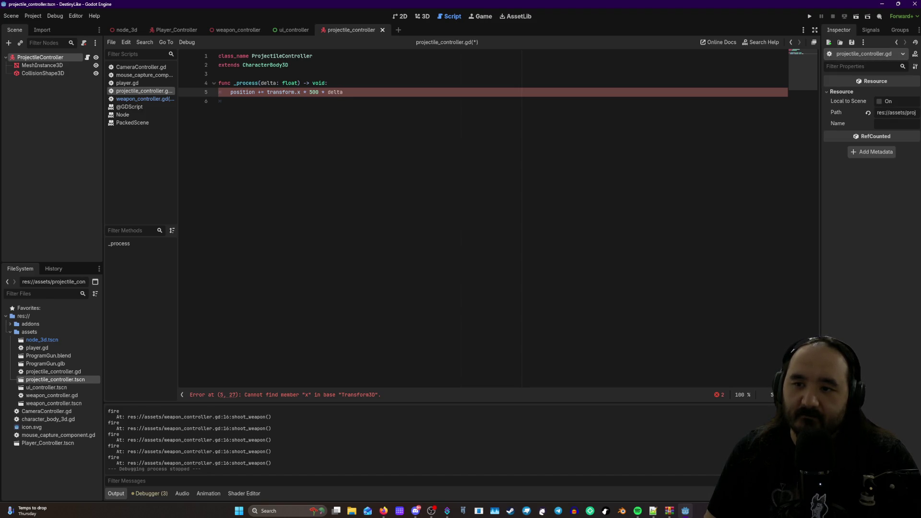
{"action": "left_click", "coordinate": [834, 93]}
{"action": "left_click", "coordinate": [863, 54]}
{"action": "left_click", "coordinate": [866, 49]}
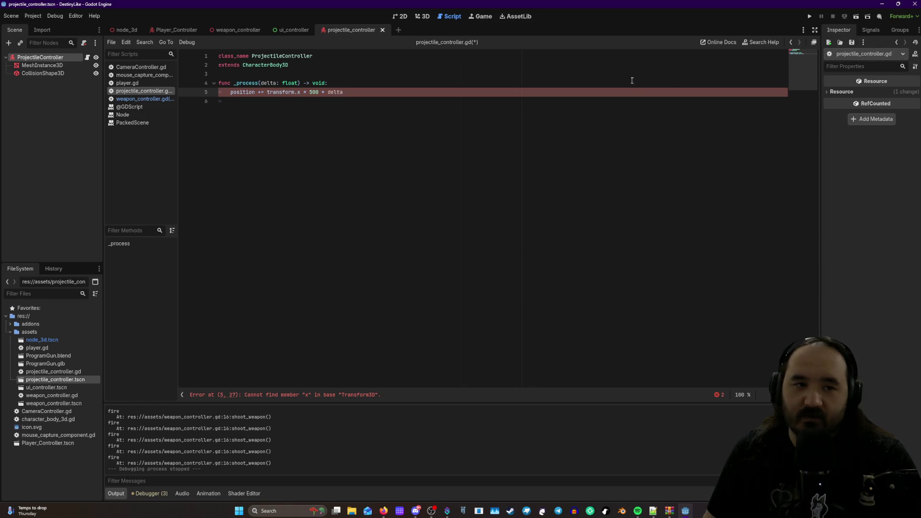
Check player.gd, then return the dock to the property view
{"action": "left_click", "coordinate": [143, 99]}
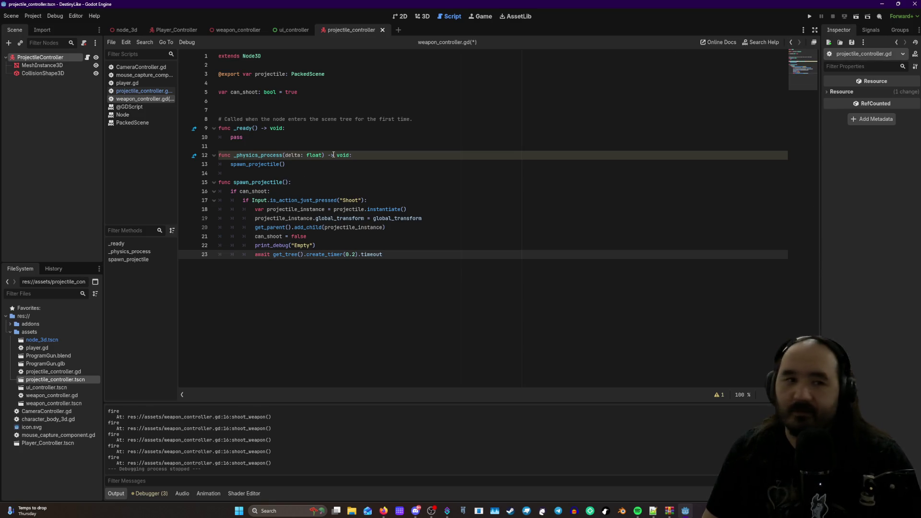
{"action": "left_click", "coordinate": [132, 90]}
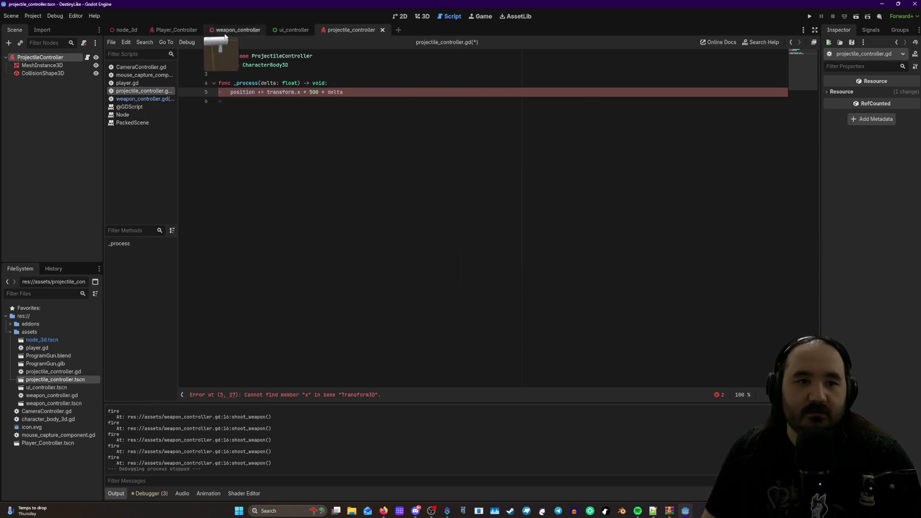
{"action": "left_click", "coordinate": [126, 84]}
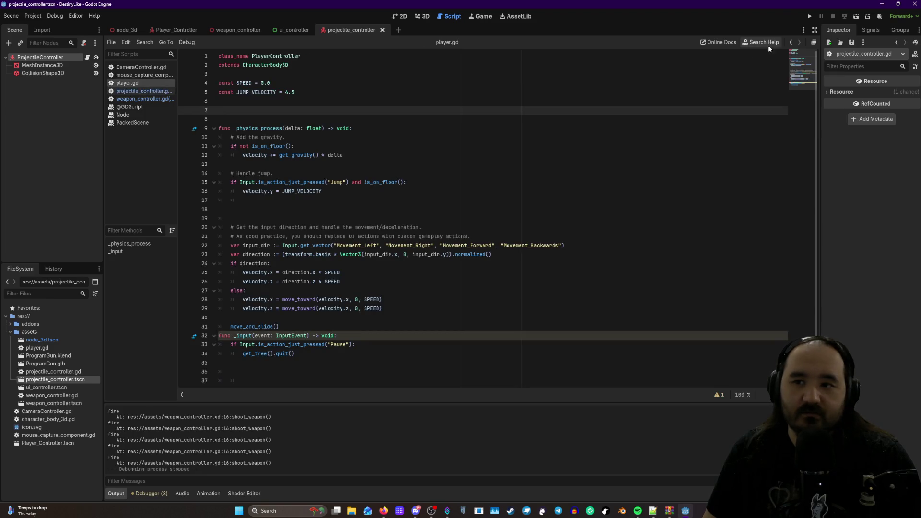
{"action": "left_click", "coordinate": [871, 30]}
{"action": "left_click", "coordinate": [847, 29]}
{"action": "left_click", "coordinate": [856, 53]}
{"action": "left_click", "coordinate": [873, 30]}
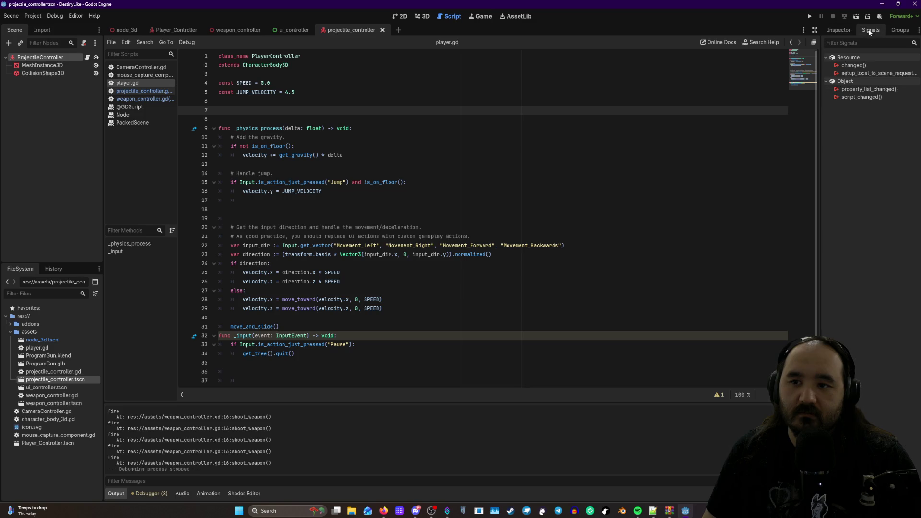
{"action": "left_click", "coordinate": [842, 29]}
Remove and then restore '500 * delta' on line 5 of projectile_controller.gd
{"action": "left_click", "coordinate": [318, 191]}
{"action": "left_click", "coordinate": [318, 173]}
{"action": "left_click", "coordinate": [142, 91]}
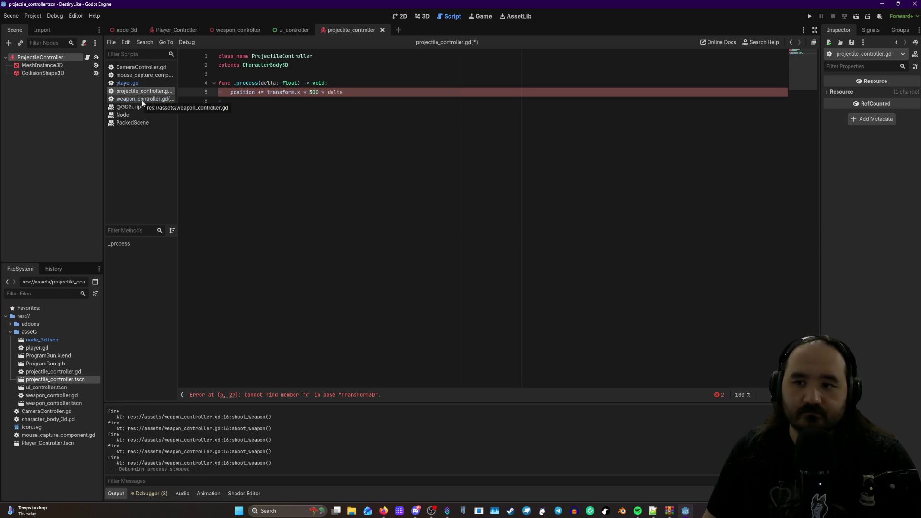
{"action": "key", "text": "BackSpace"}
{"action": "key", "text": "BackSpace"}
{"action": "key", "text": "BackSpace"}
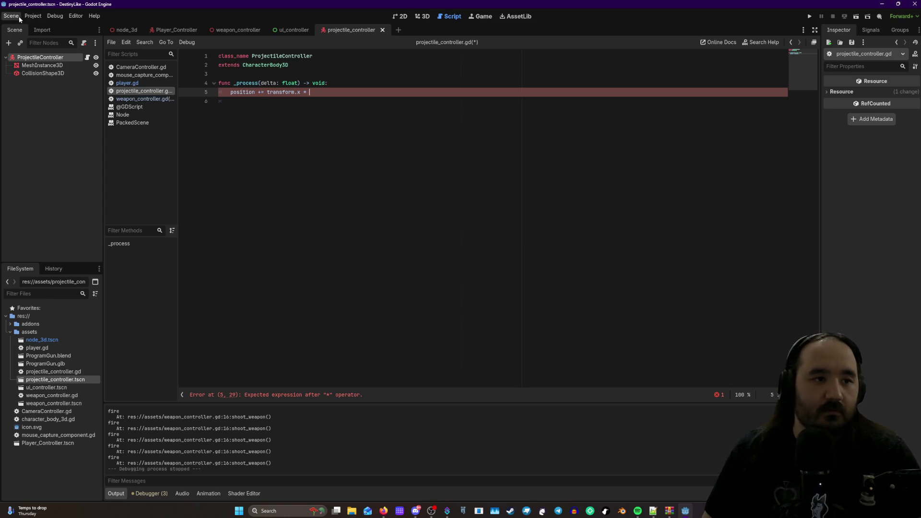
{"action": "key", "text": "ctrl+z"}
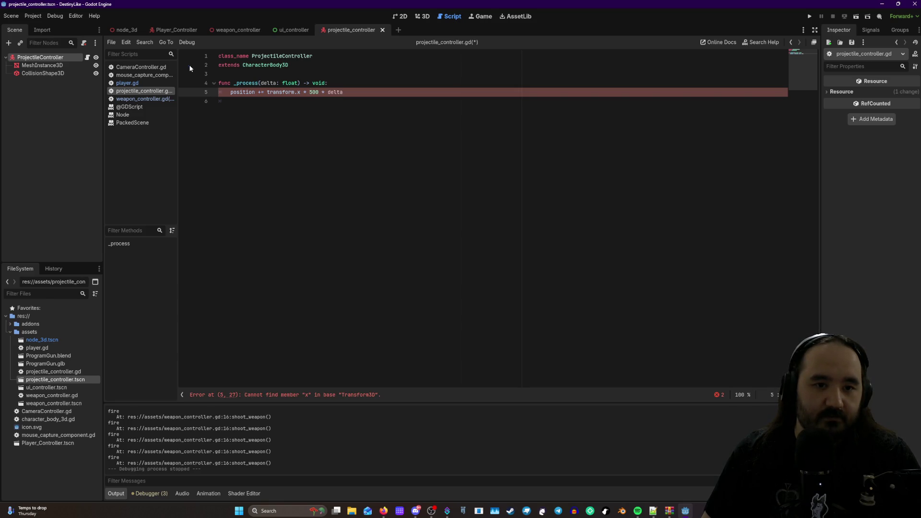
{"action": "left_click", "coordinate": [319, 120]}
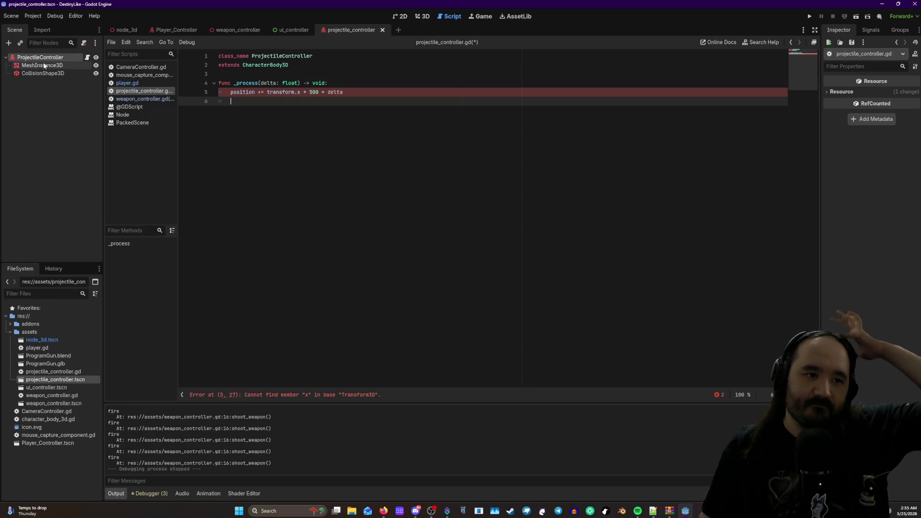
Review lines 18–23 of weapon_controller.gd, including the Shoot check and print_debug lines
{"action": "left_click", "coordinate": [123, 99]}
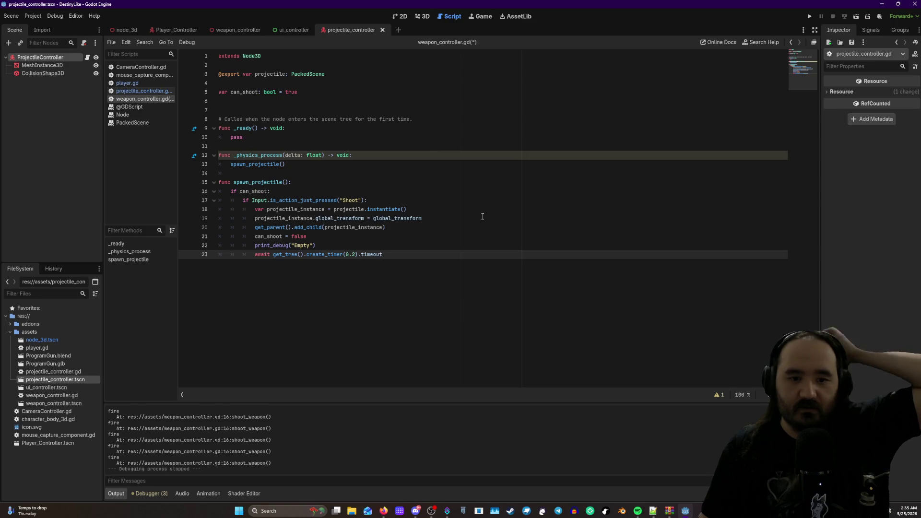
{"action": "left_click", "coordinate": [456, 209]}
{"action": "left_click", "coordinate": [456, 245]}
{"action": "left_click", "coordinate": [456, 201]}
{"action": "left_click", "coordinate": [456, 246]}
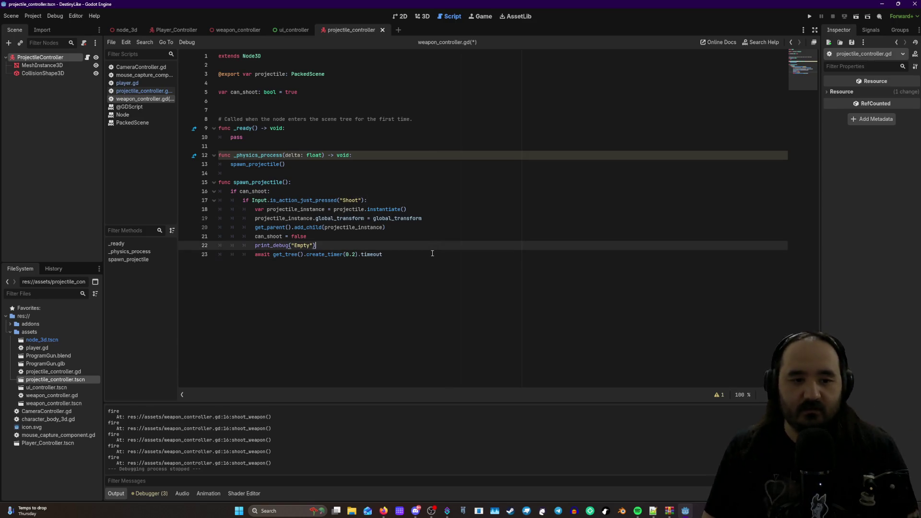
{"action": "left_click", "coordinate": [455, 261]}
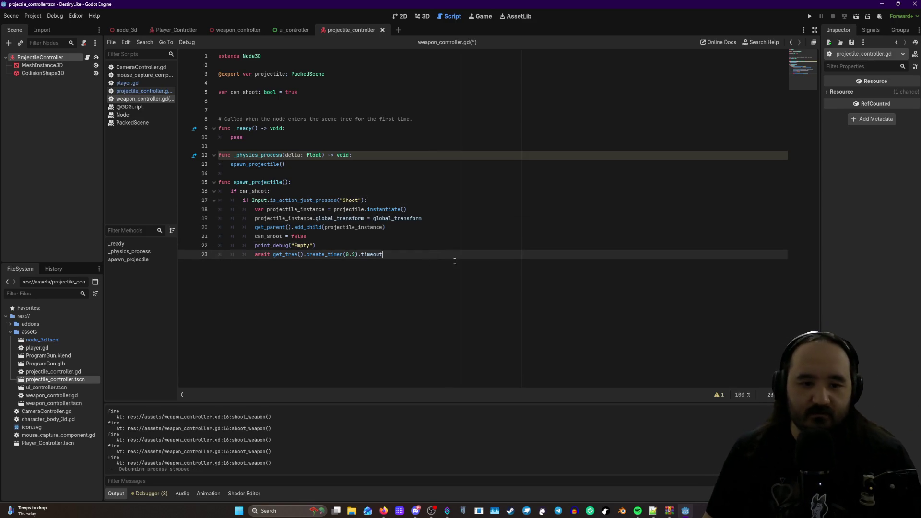
Run the game, then comment out line 5 and add pass to the _process body
{"action": "left_click", "coordinate": [809, 16]}
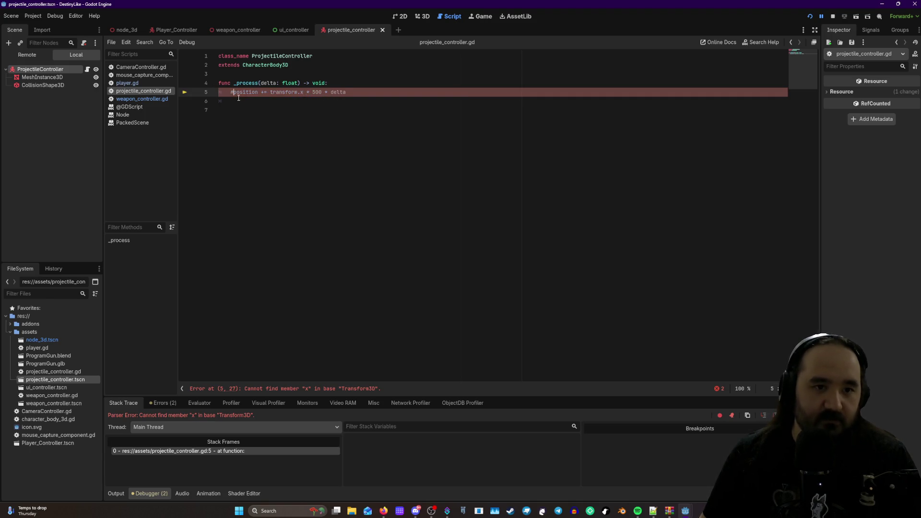
{"action": "type", "text": "#"}
{"action": "left_click", "coordinate": [236, 100]}
{"action": "type", "text": "pass"}
{"action": "key", "text": "Return"}
{"action": "left_click", "coordinate": [346, 92]}
Save and relaunch the game, then shoot to test projectiles
{"action": "left_click", "coordinate": [833, 16]}
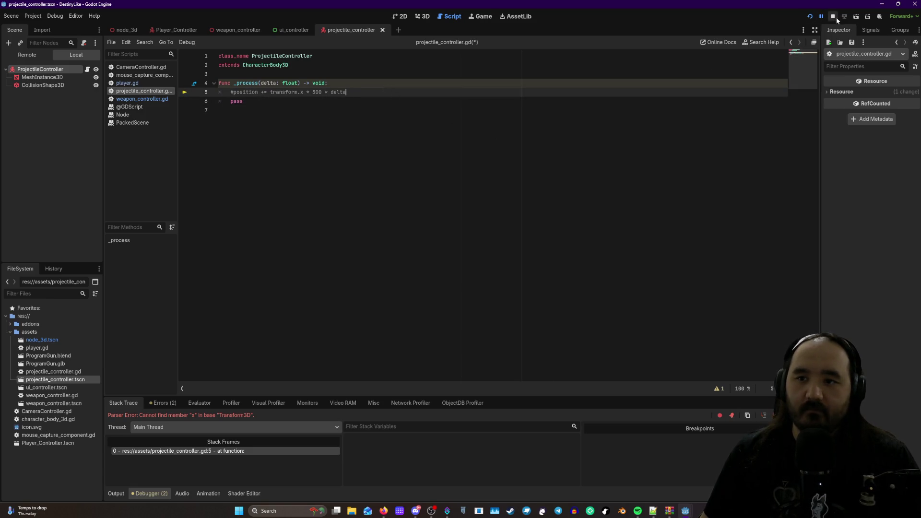
{"action": "key", "text": "F5"}
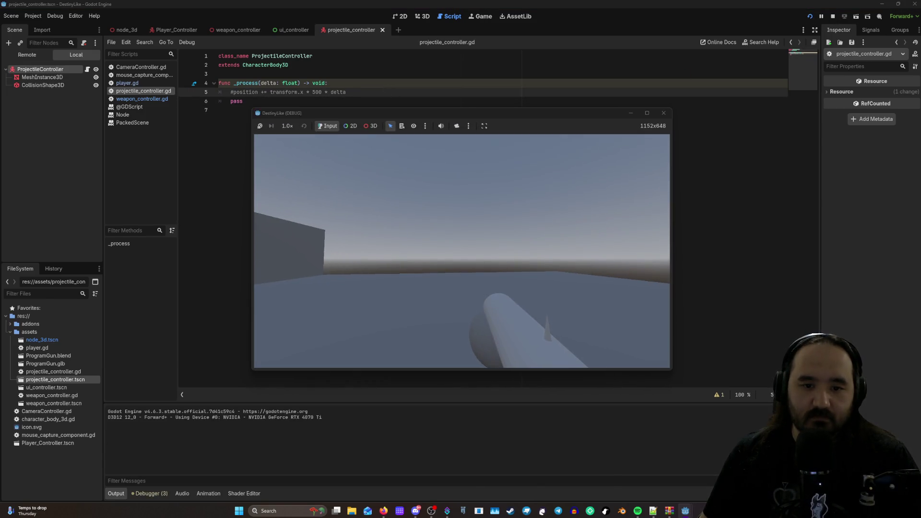
{"action": "left_click", "coordinate": [459, 254]}
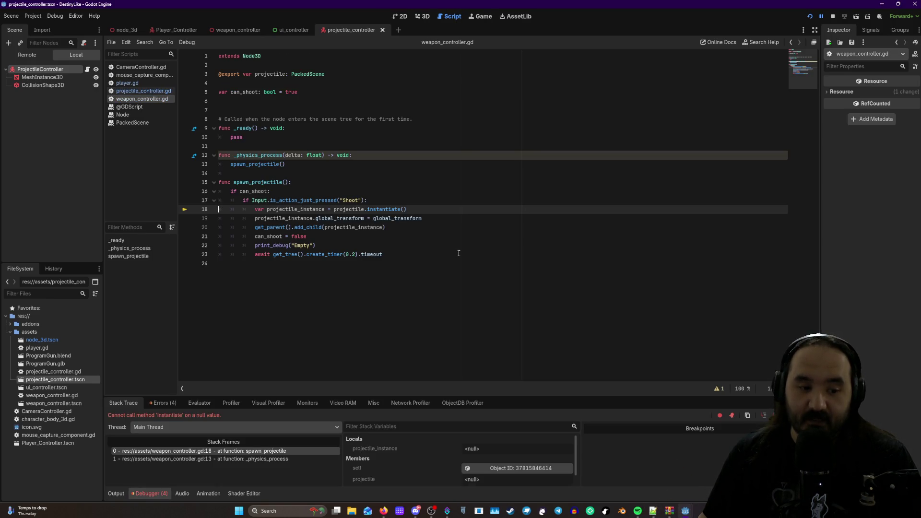
Inspect the debugger's Errors list for the null 'instantiate' error traced to weapon_controller.gd line 18
{"action": "left_click", "coordinate": [172, 403]}
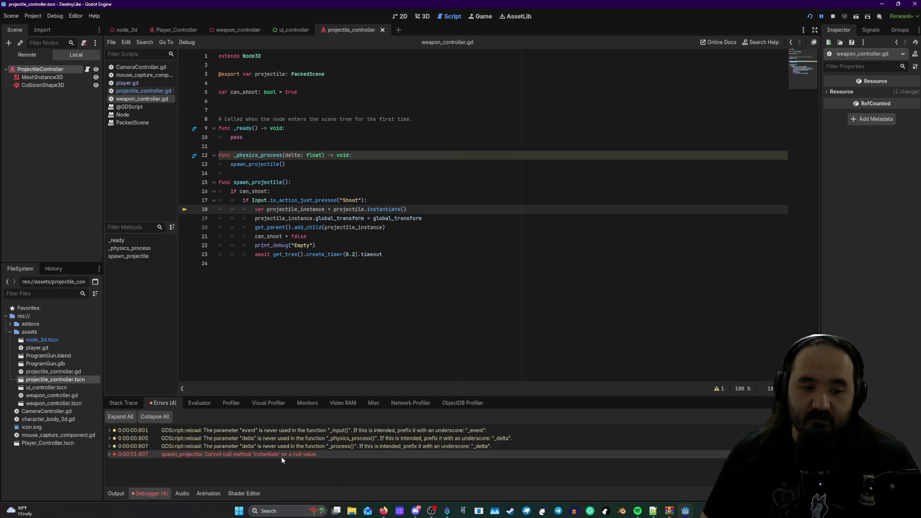
{"action": "mouse_move", "coordinate": [265, 458]}
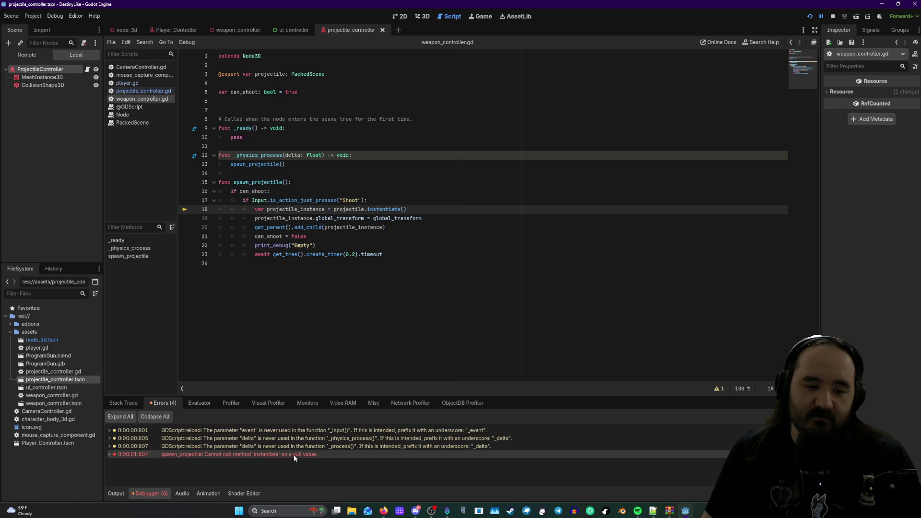
{"action": "mouse_move", "coordinate": [306, 454]}
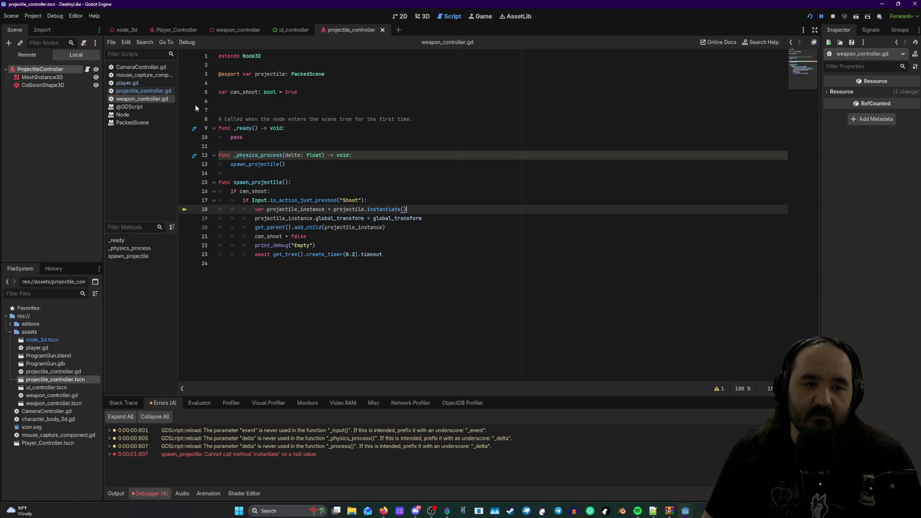
Step through Inspector history to the ProjectileController node while weapon_controller.gd stays open
{"action": "left_click", "coordinate": [134, 91]}
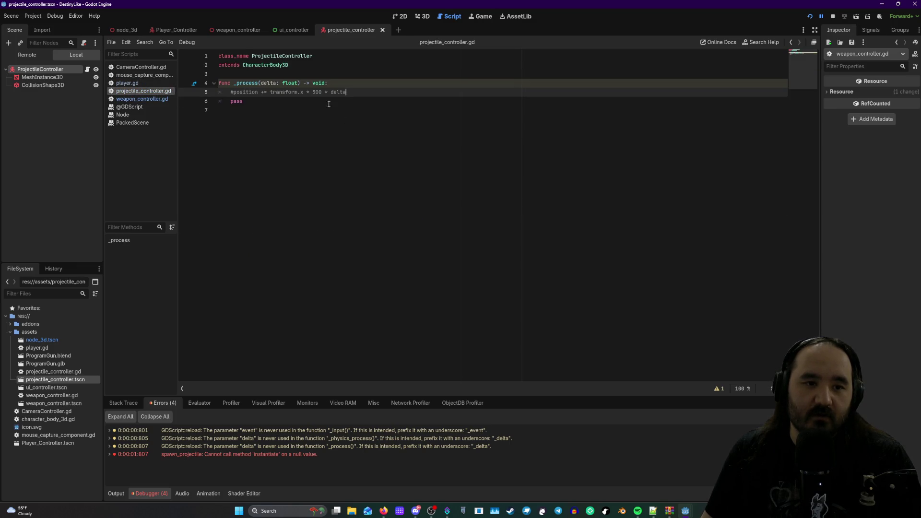
{"action": "left_click", "coordinate": [138, 99]}
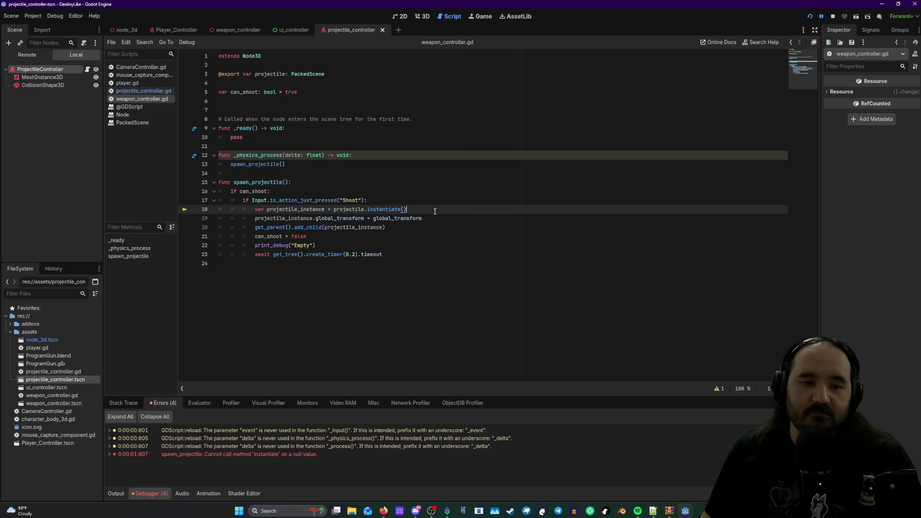
{"action": "left_click", "coordinate": [327, 236]}
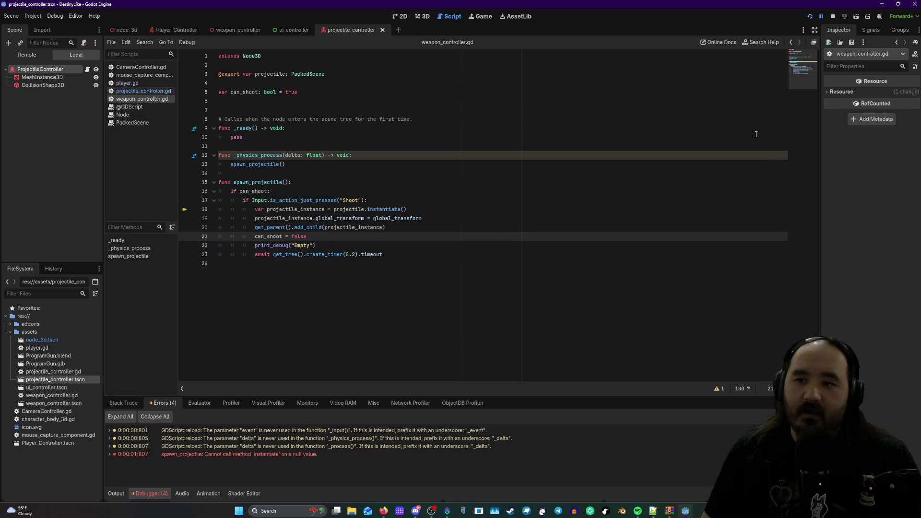
{"action": "left_click", "coordinate": [866, 30]}
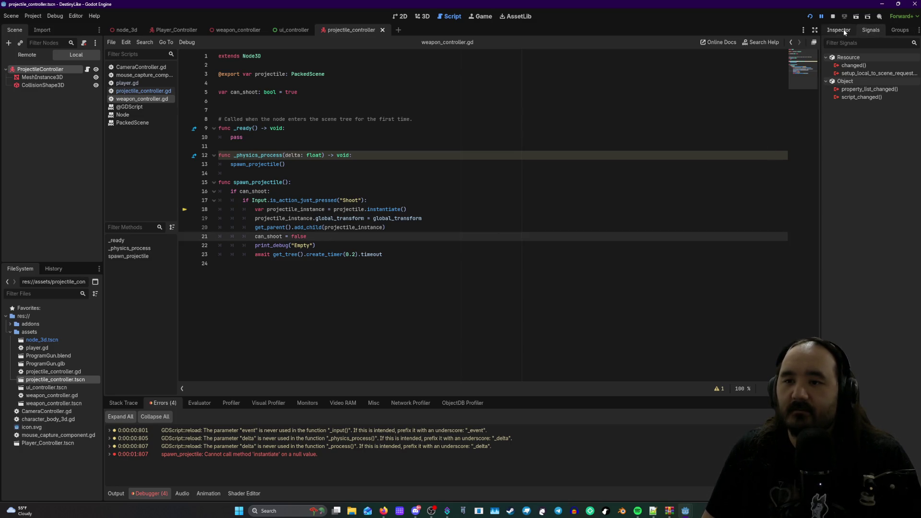
{"action": "left_click", "coordinate": [838, 29]}
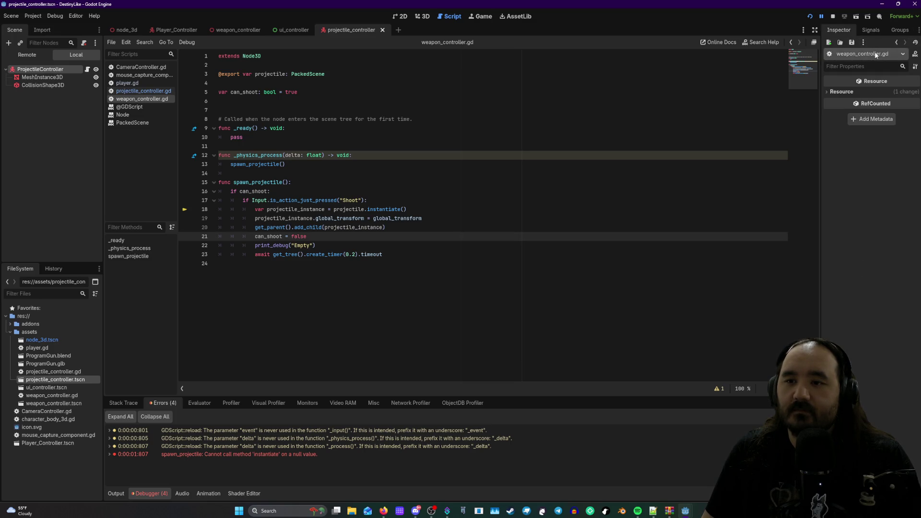
{"action": "left_click", "coordinate": [910, 54]}
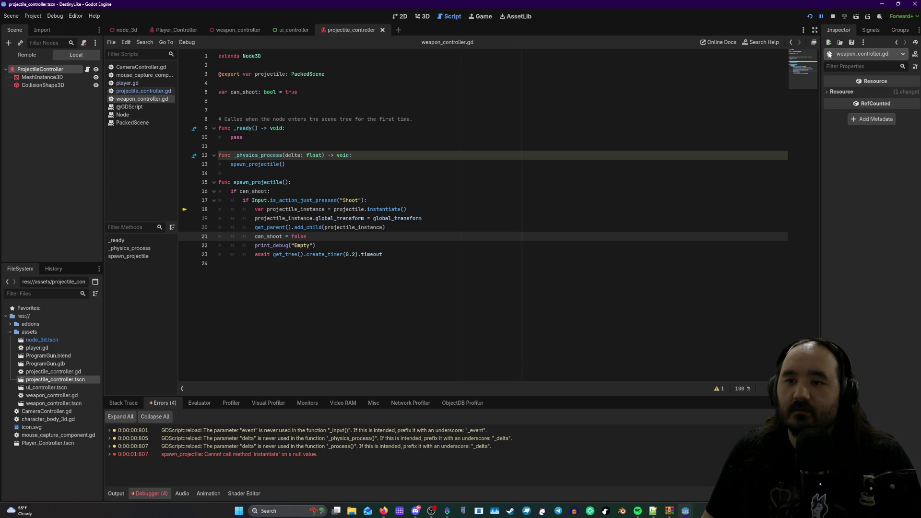
{"action": "left_click", "coordinate": [897, 43]}
{"action": "left_click", "coordinate": [905, 44]}
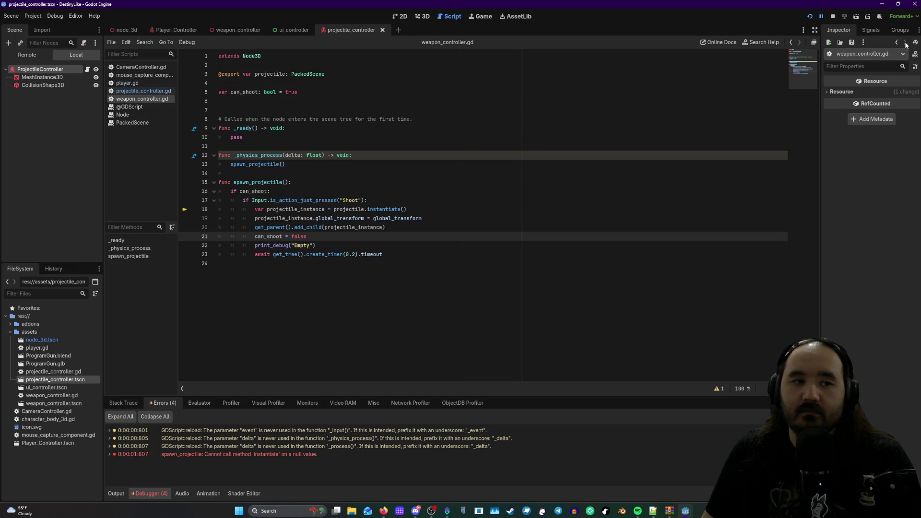
{"action": "left_click", "coordinate": [896, 43]}
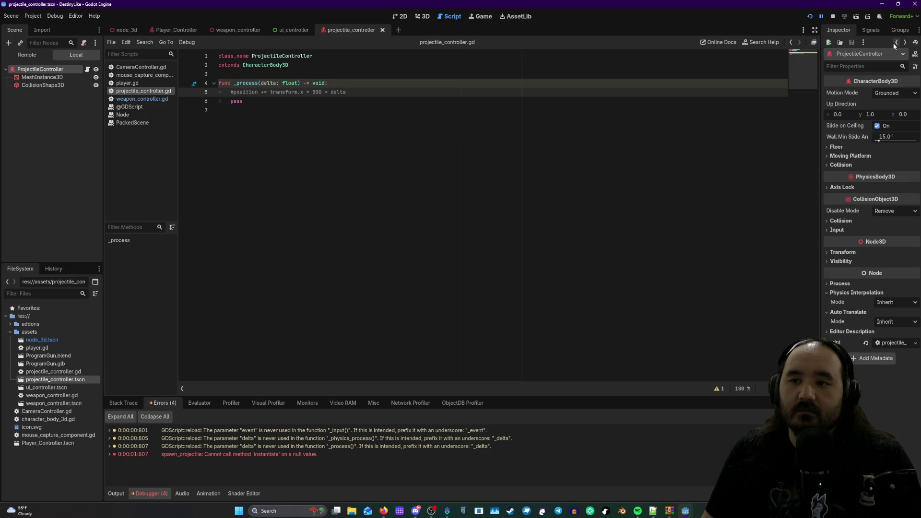
{"action": "left_click", "coordinate": [896, 43]}
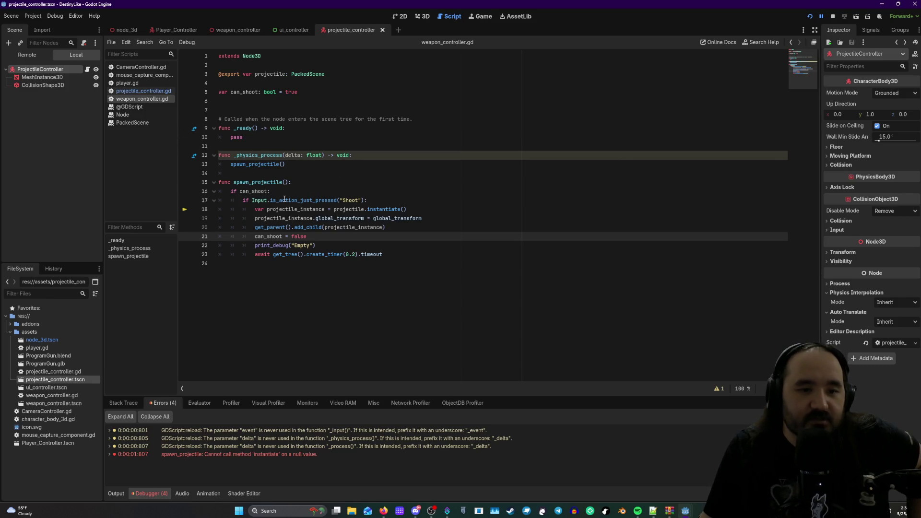
Review the spawn_projectile() call around lines 13–15 and open the Inspector's property display options
{"action": "left_click", "coordinate": [261, 164]}
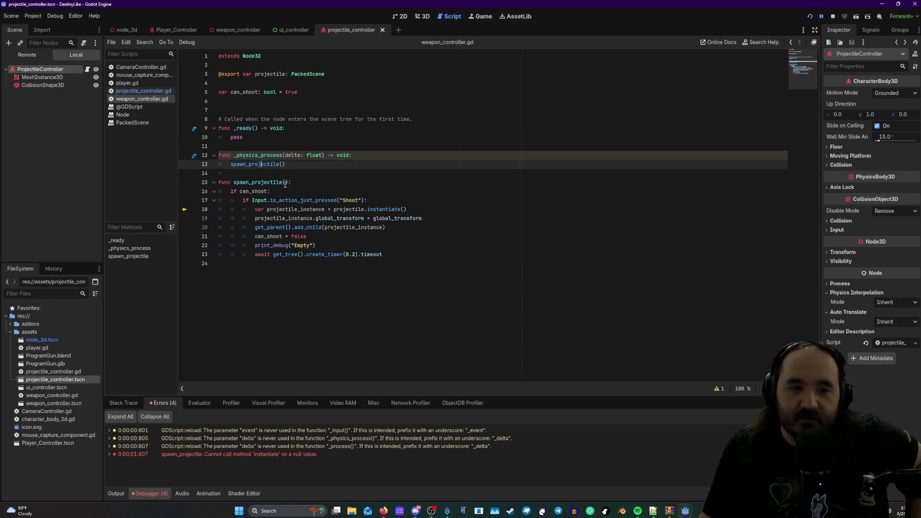
{"action": "left_click", "coordinate": [260, 172]}
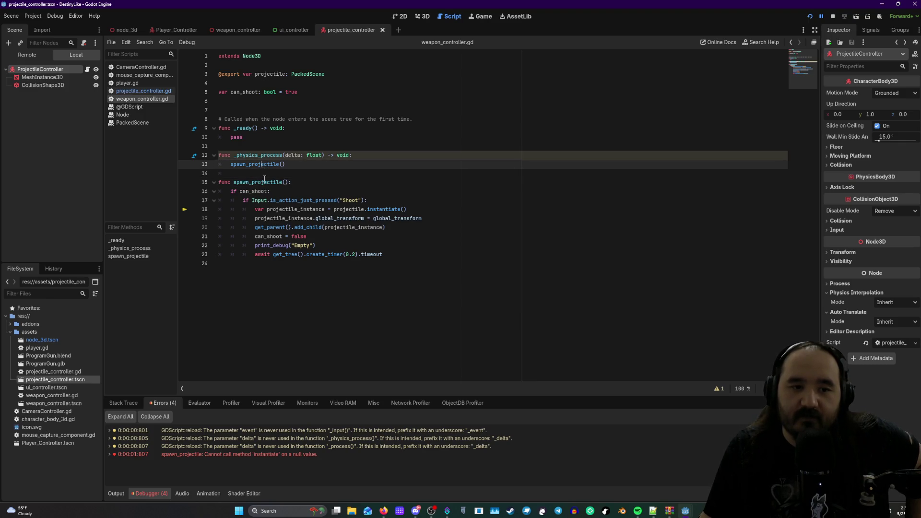
{"action": "key", "text": "Down"}
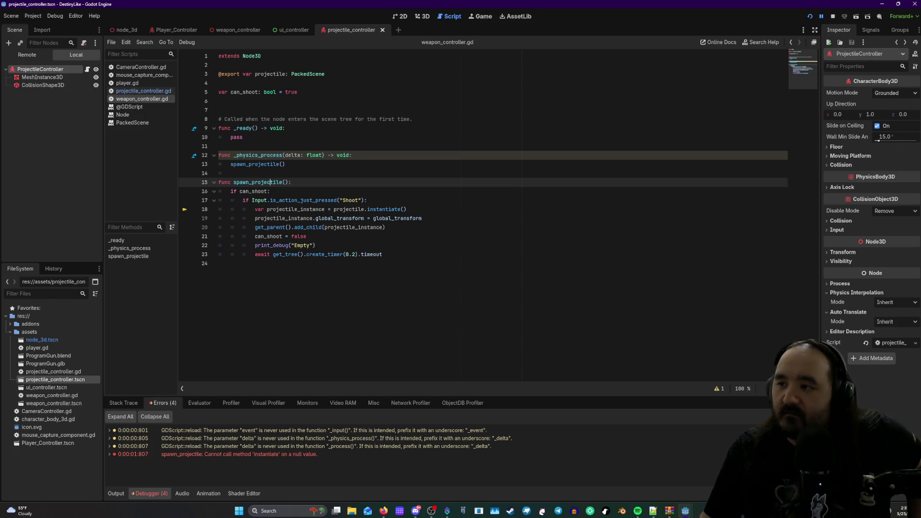
{"action": "left_click", "coordinate": [915, 67]}
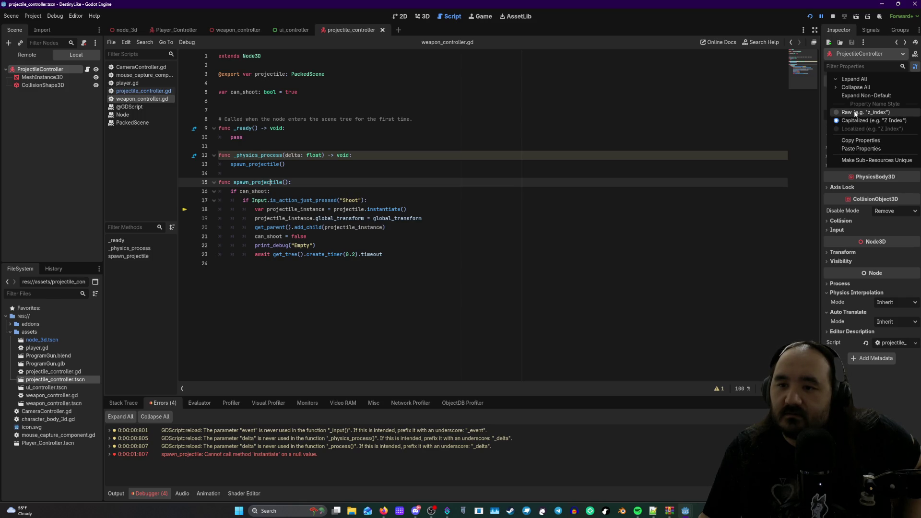
Expand all ProjectileController property sections, then collapse them all
{"action": "left_click", "coordinate": [837, 82]}
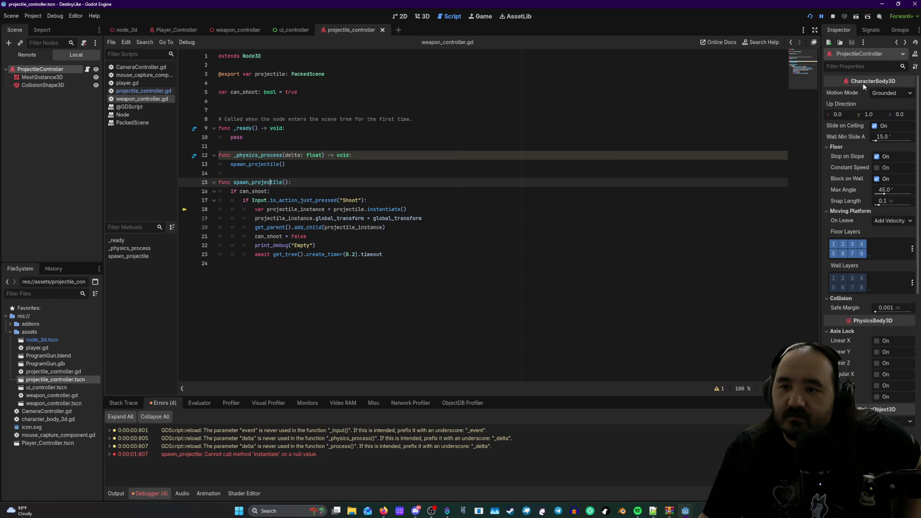
{"action": "scroll", "coordinate": [854, 156], "scroll_direction": "down", "scroll_amount": 10}
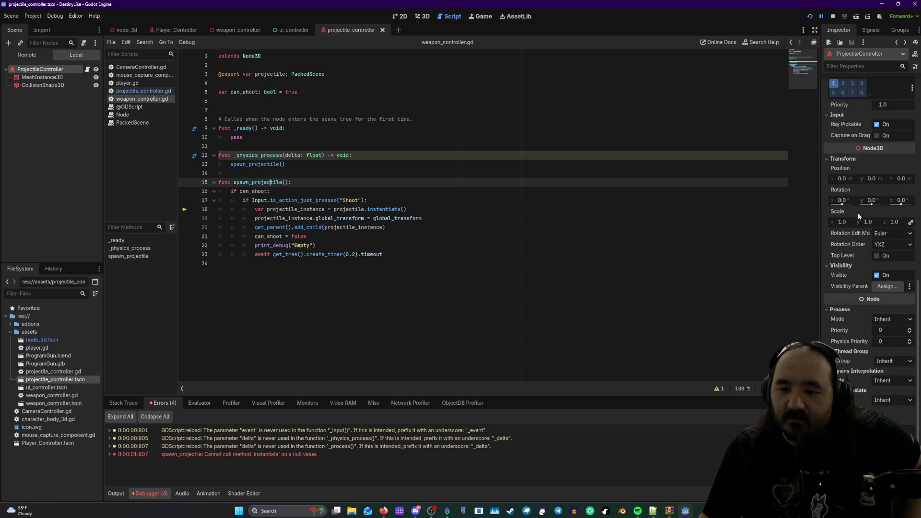
{"action": "scroll", "coordinate": [864, 348], "scroll_direction": "up", "scroll_amount": 8}
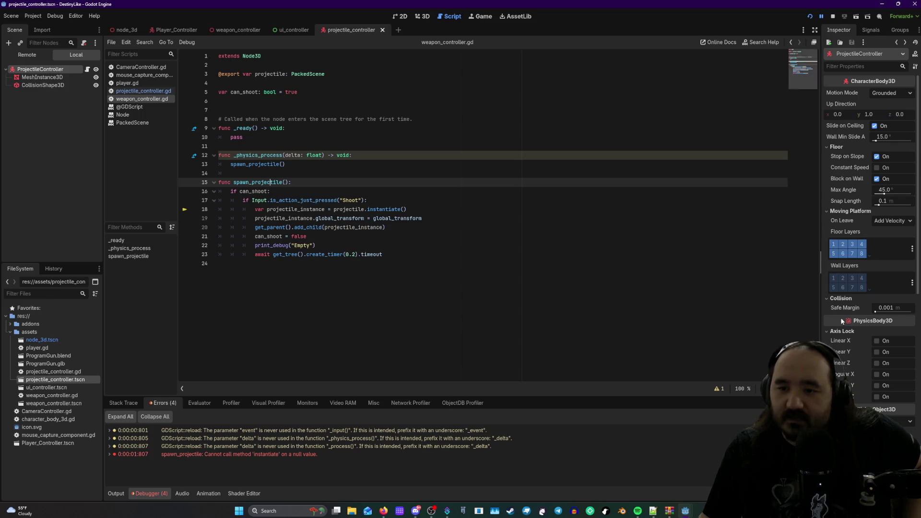
{"action": "left_click", "coordinate": [863, 42]}
{"action": "left_click", "coordinate": [915, 44]}
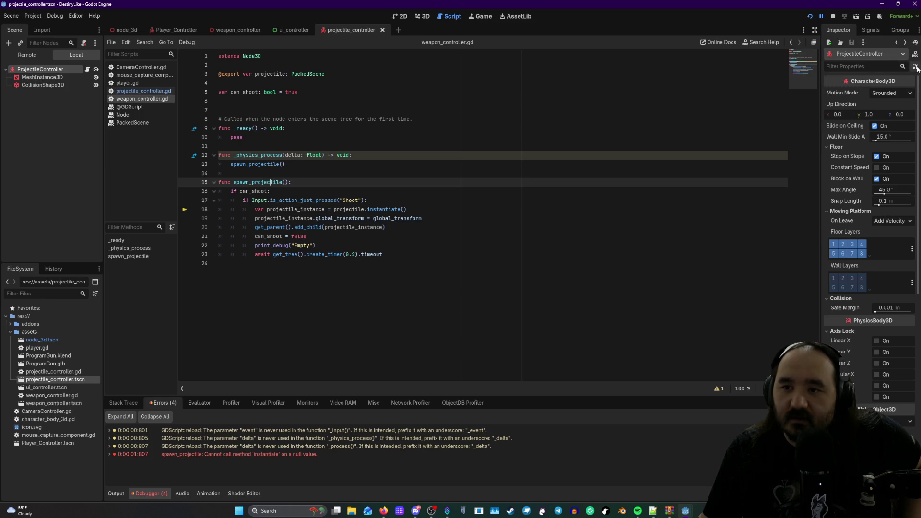
{"action": "left_click", "coordinate": [916, 67]}
{"action": "left_click", "coordinate": [832, 78]}
{"action": "left_click", "coordinate": [914, 67]}
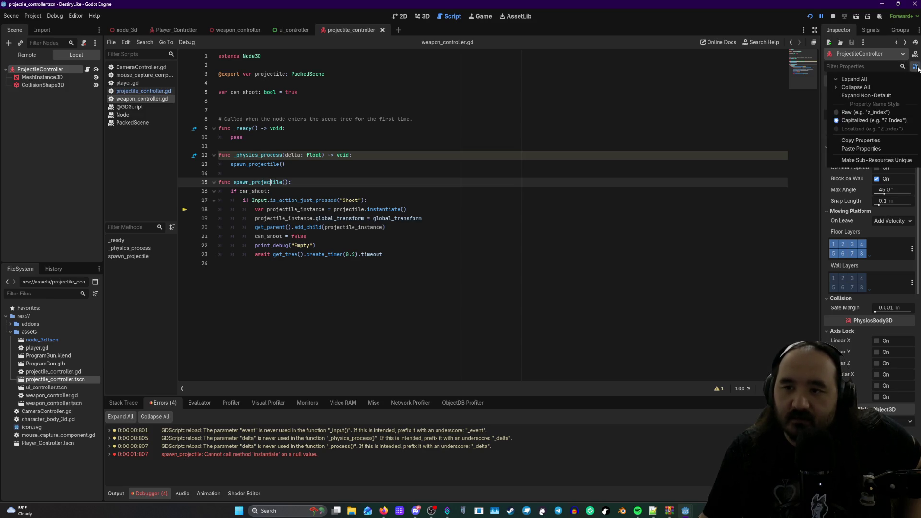
{"action": "left_click", "coordinate": [835, 87]}
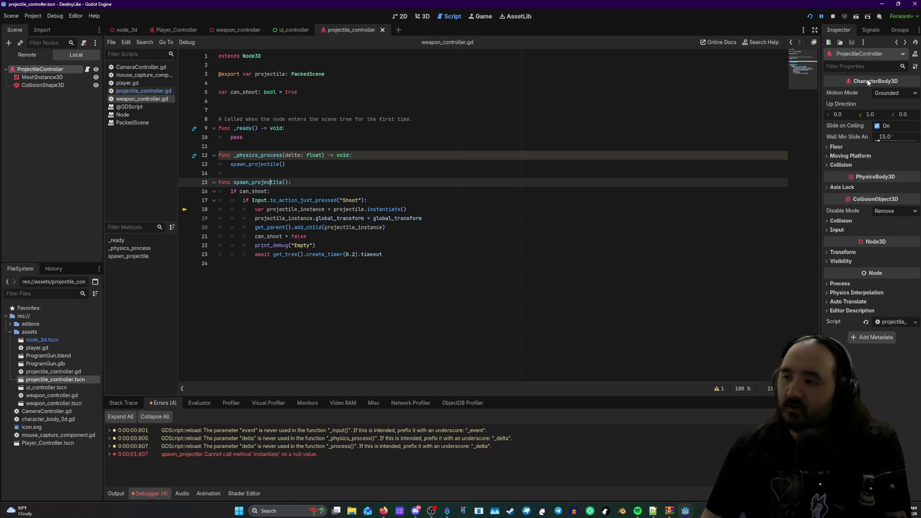
Open projectile_controller.gd and check its empty sub-resources list
{"action": "mouse_move", "coordinate": [869, 82]}
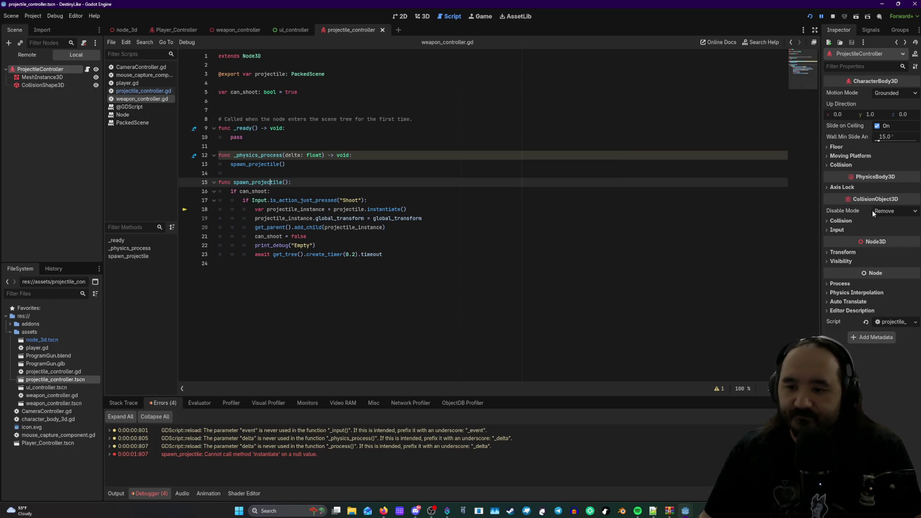
{"action": "left_click", "coordinate": [902, 324]}
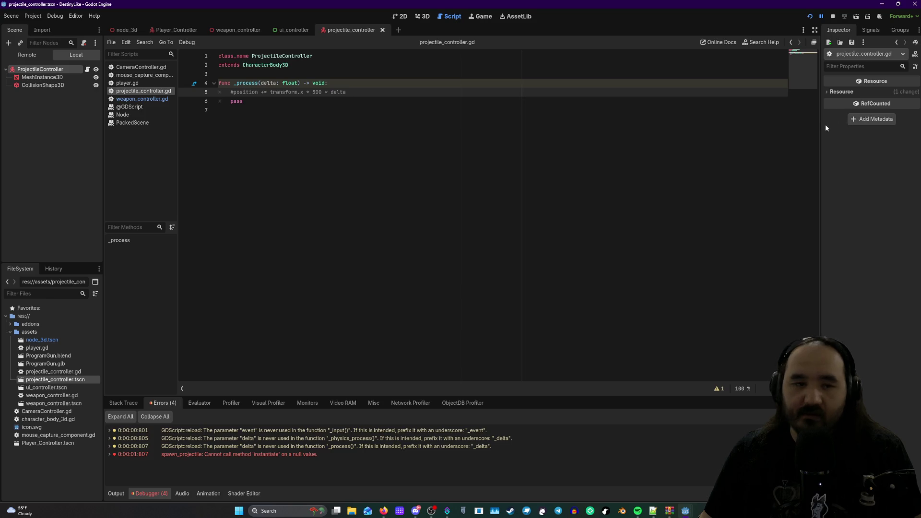
{"action": "left_click", "coordinate": [902, 55]}
{"action": "left_click", "coordinate": [892, 54]}
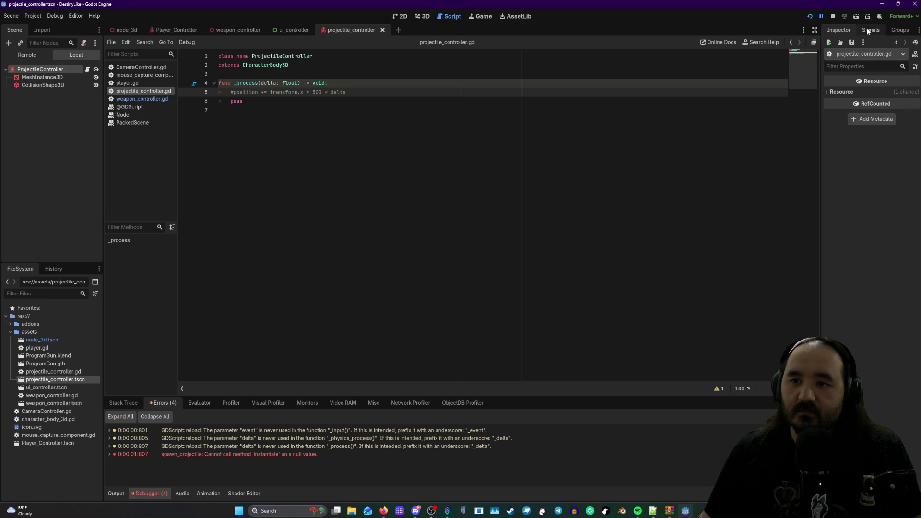
{"action": "left_click", "coordinate": [915, 42]}
Open the GDScript class reference from the Inspector, then switch to the weapon_controller scene
{"action": "left_click", "coordinate": [896, 62]}
{"action": "left_click", "coordinate": [915, 54]}
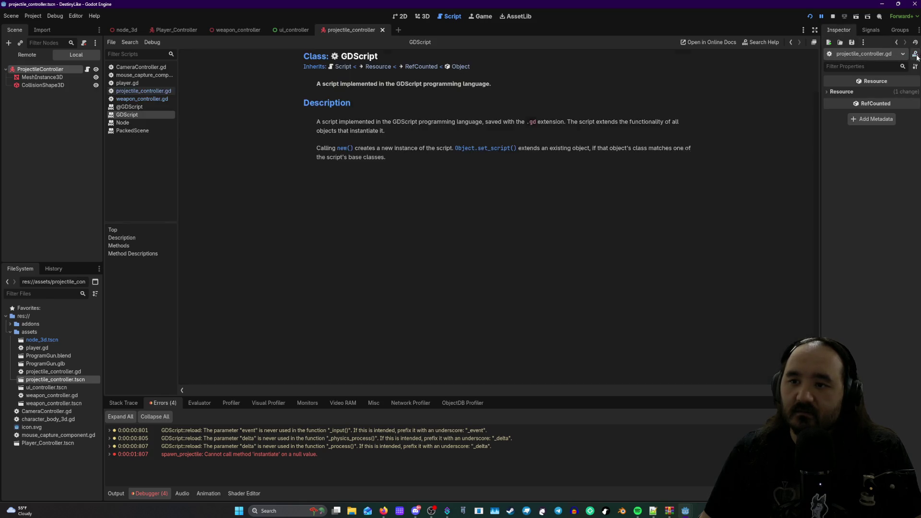
{"action": "left_click", "coordinate": [833, 55]}
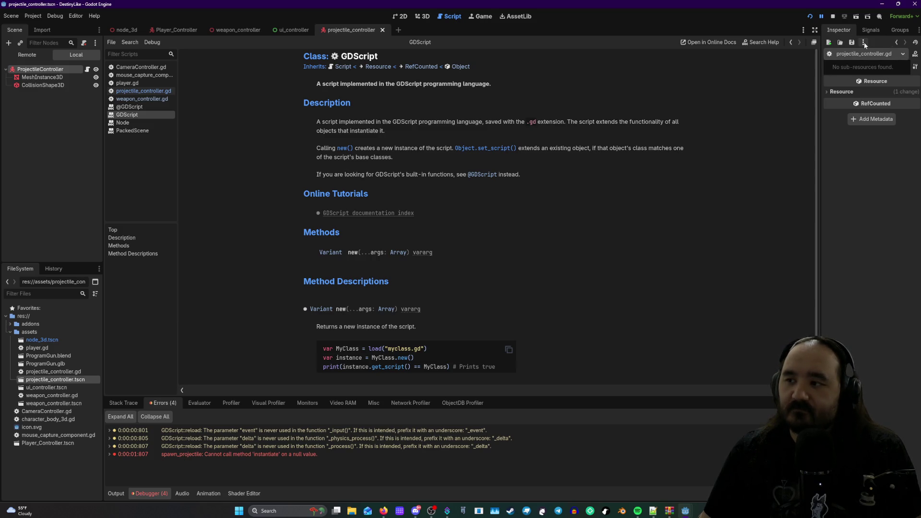
{"action": "left_click", "coordinate": [874, 27]}
{"action": "left_click", "coordinate": [873, 29]}
{"action": "left_click", "coordinate": [844, 30]}
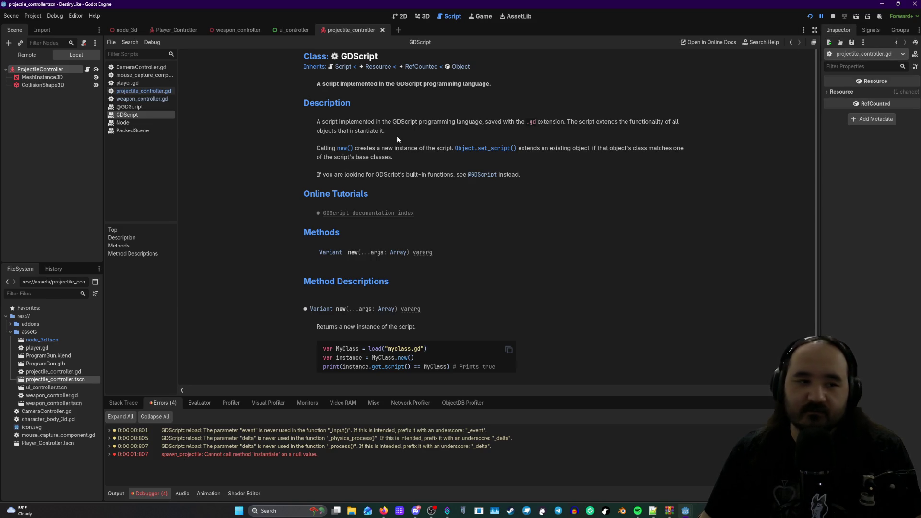
{"action": "left_click", "coordinate": [238, 30]}
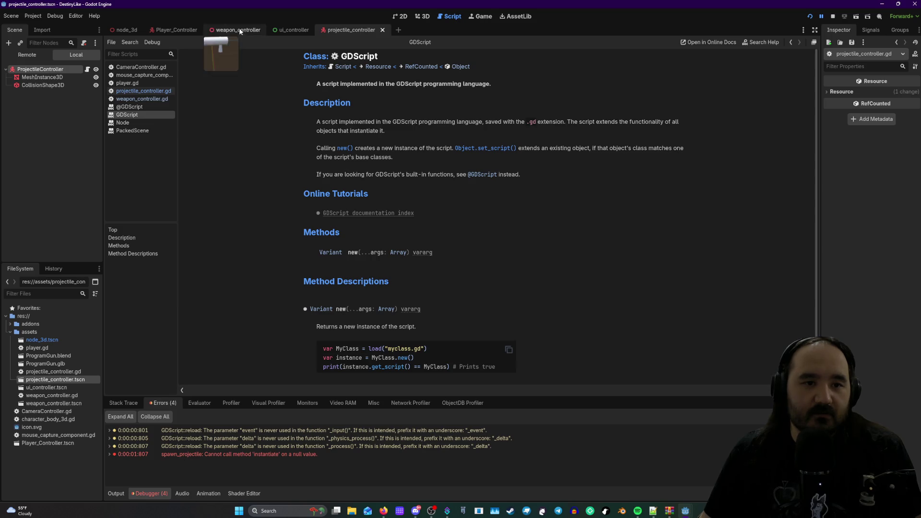
In the Player_Controller scene, compare weapon_controller.gd's spawn_projectile() call on line 13 with its definition
{"action": "left_click", "coordinate": [171, 30]}
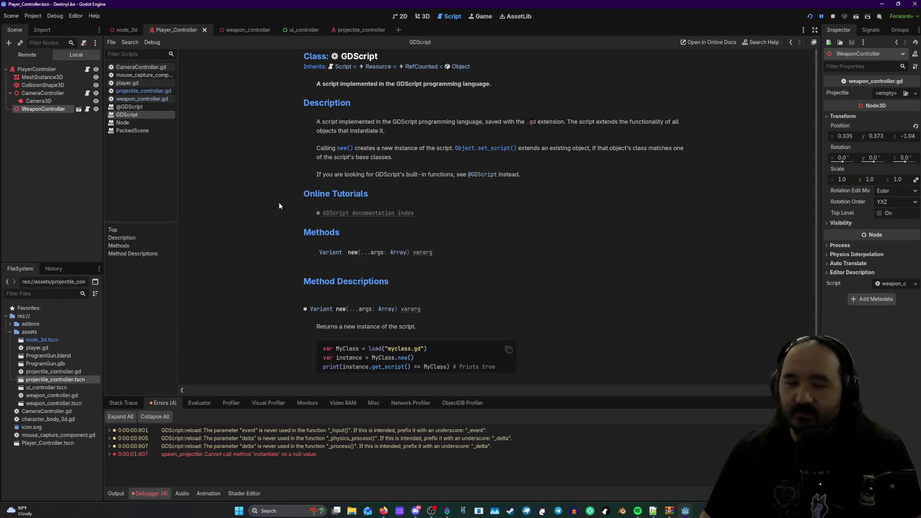
{"action": "left_click", "coordinate": [142, 99]}
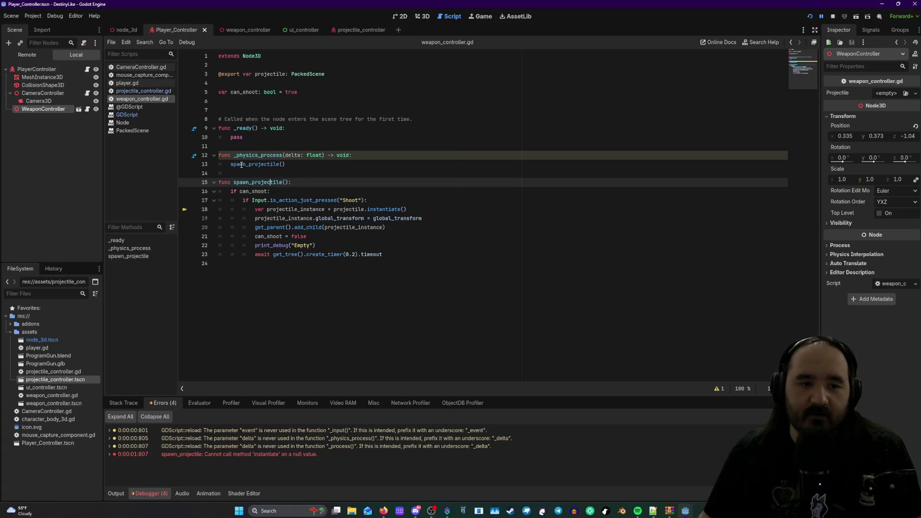
{"action": "left_click", "coordinate": [270, 165]}
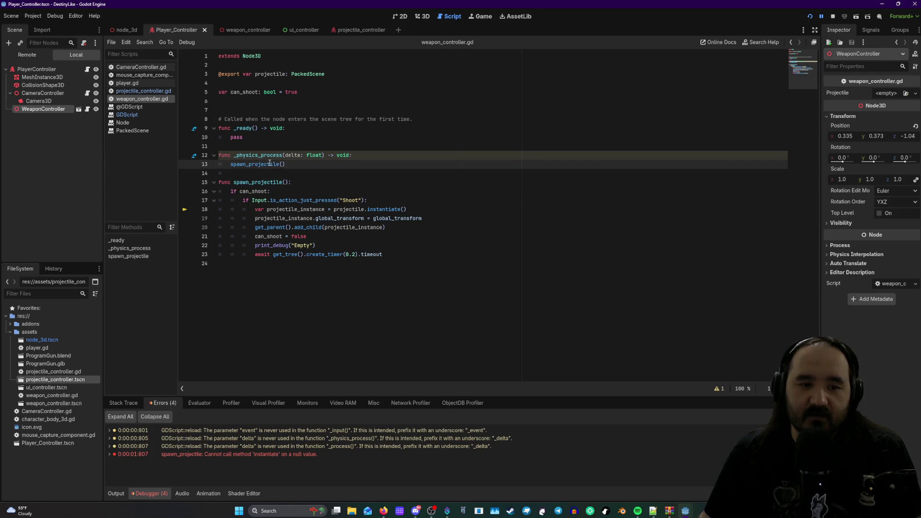
{"action": "left_click", "coordinate": [270, 182]}
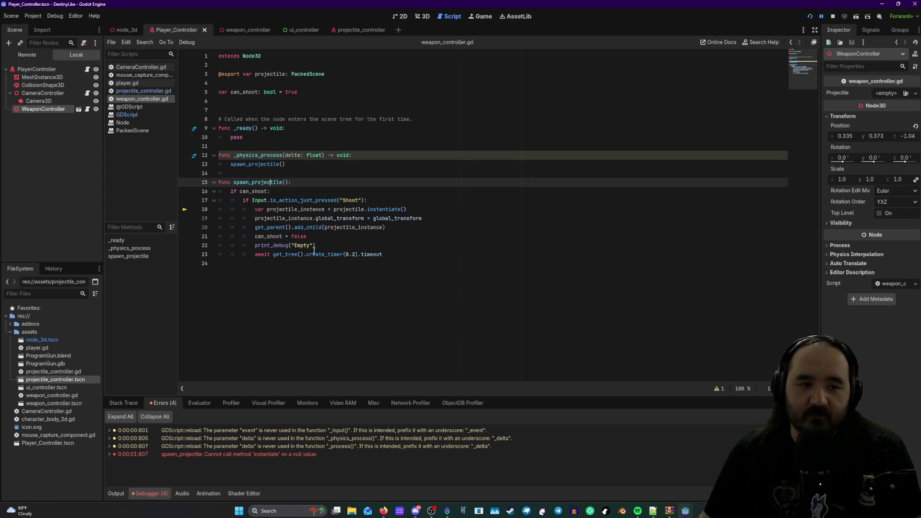
{"action": "left_click", "coordinate": [260, 165]}
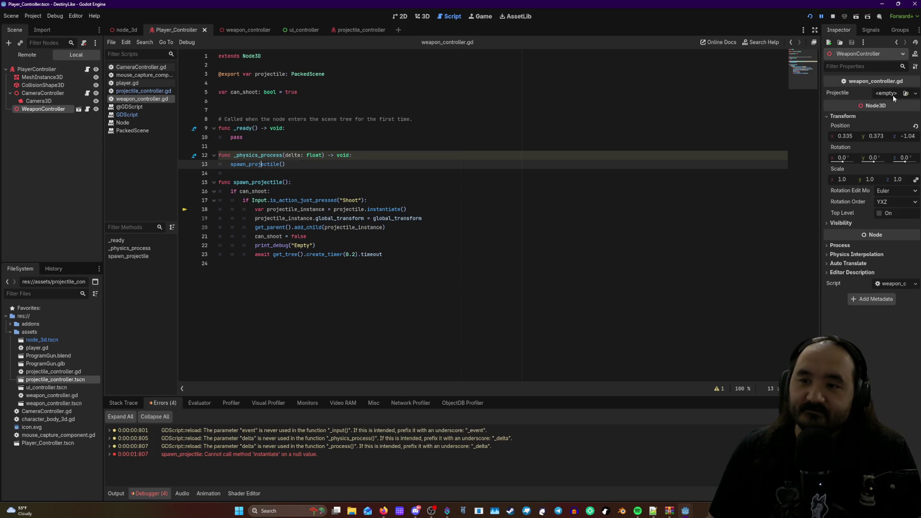
Load projectile_controller.tscn from the assets folder into the WeaponController's Projectile property
{"action": "left_click", "coordinate": [889, 94]}
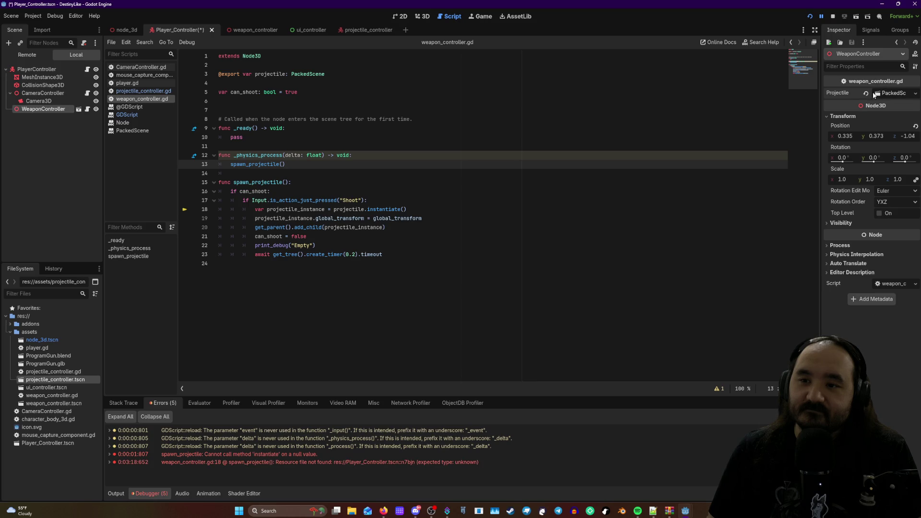
{"action": "left_click", "coordinate": [887, 94]}
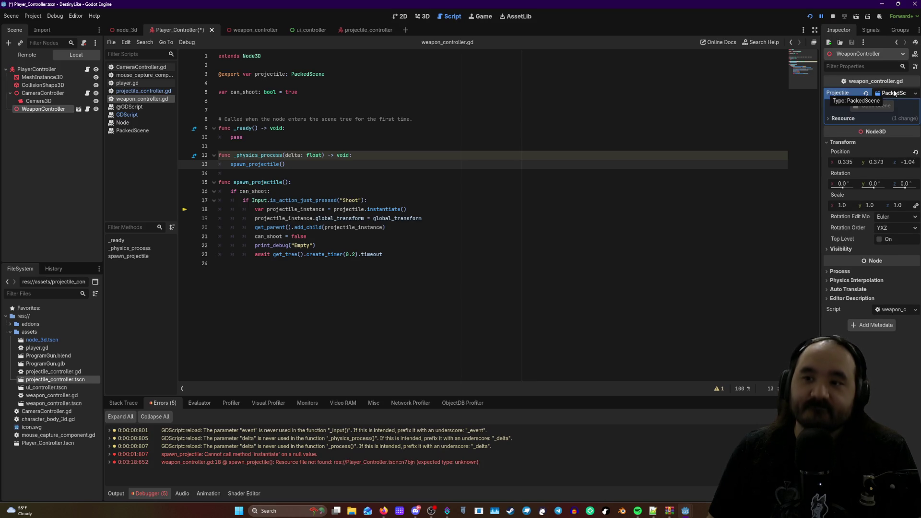
{"action": "left_click", "coordinate": [890, 94]}
{"action": "left_click", "coordinate": [913, 94]}
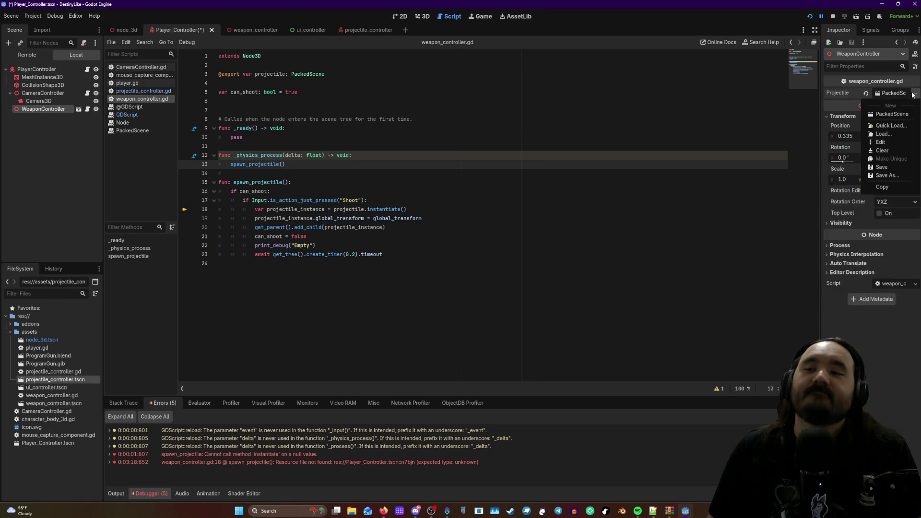
{"action": "left_click", "coordinate": [886, 135]}
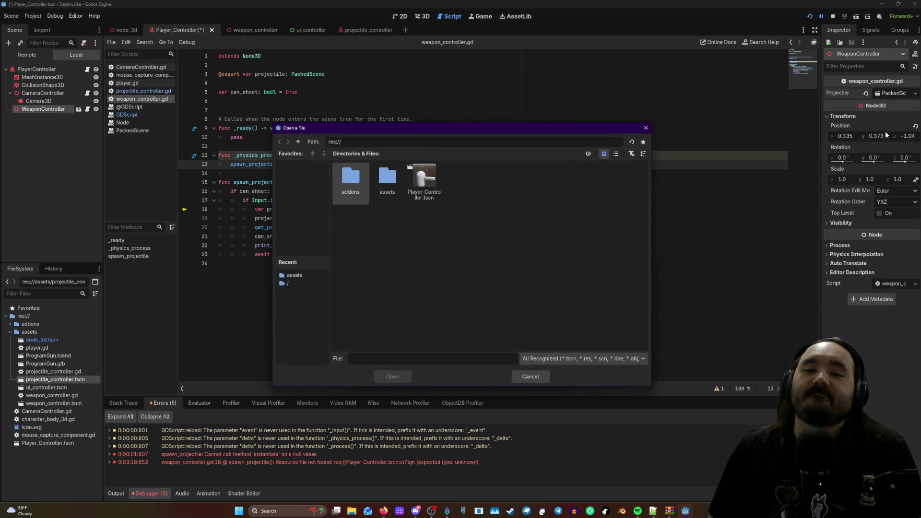
{"action": "double_click", "coordinate": [382, 181]}
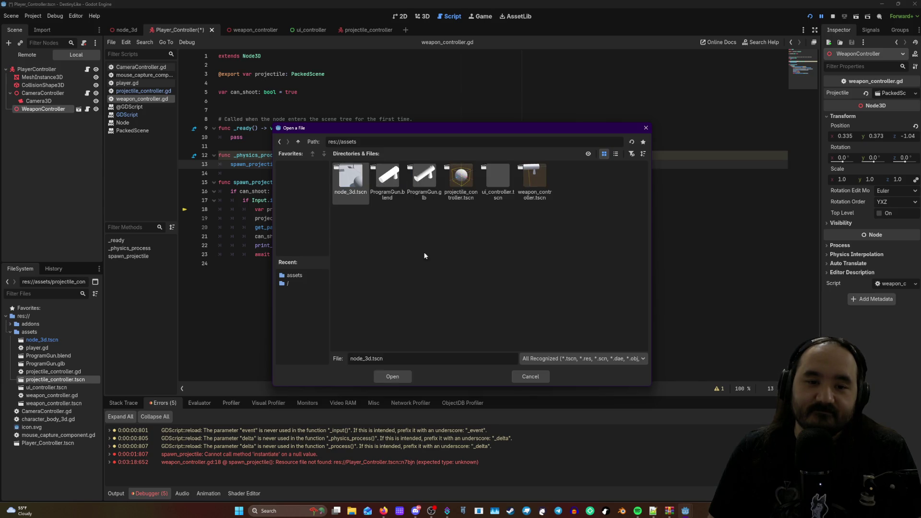
{"action": "left_click", "coordinate": [462, 181]}
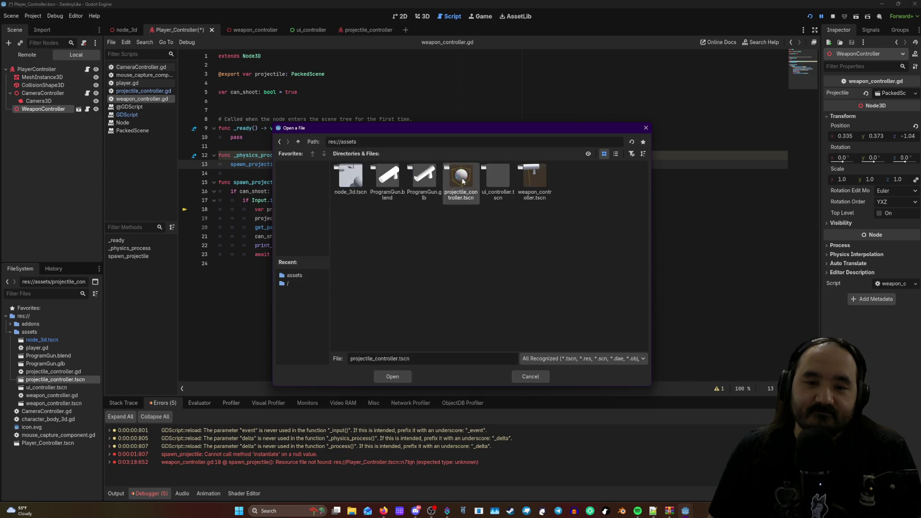
{"action": "left_click", "coordinate": [392, 376]}
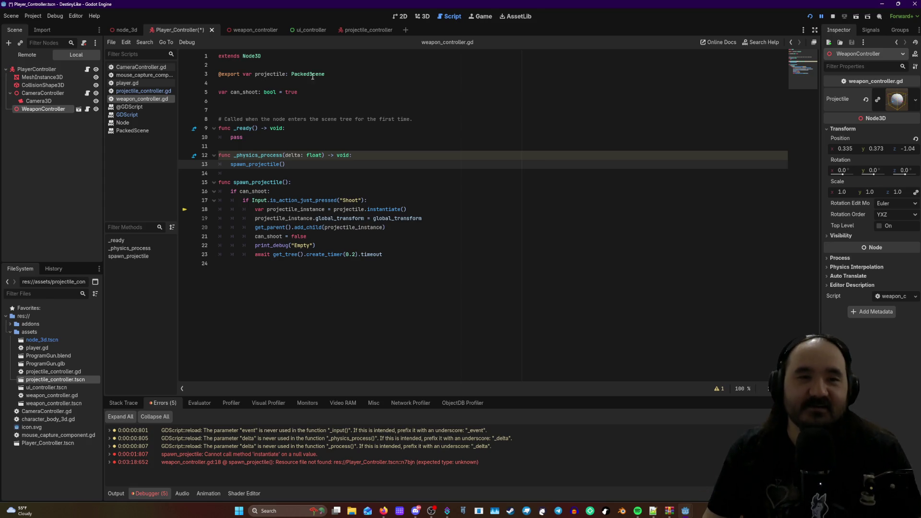
Glance at the projectile_controller scene, then return to the weapon_controller scene
{"action": "left_click", "coordinate": [257, 30]}
{"action": "left_click", "coordinate": [364, 31]}
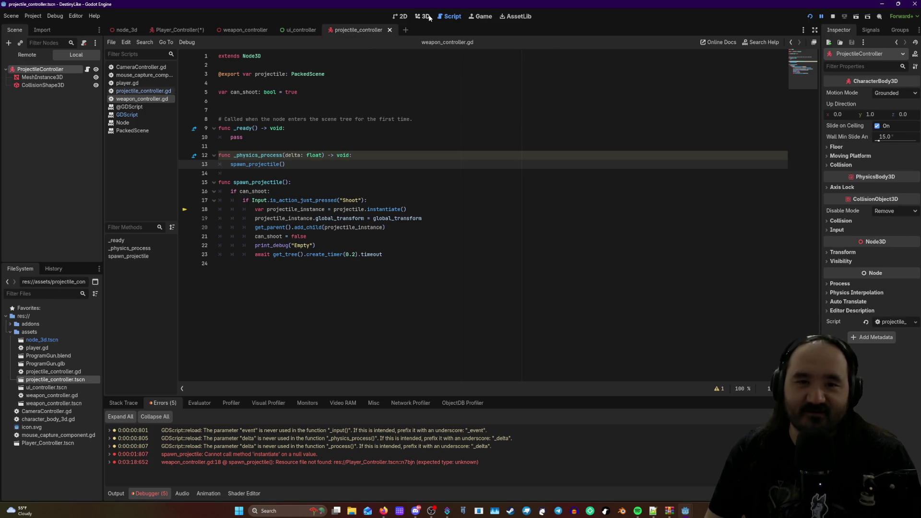
{"action": "left_click", "coordinate": [229, 30]}
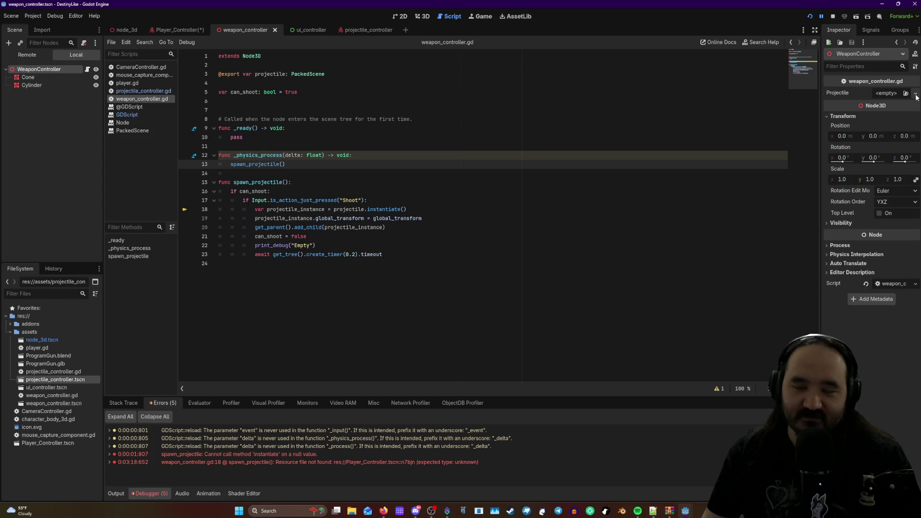
Reassign projectile_controller.tscn to the Projectile property, collapse Transform, and return to weapon_controller
{"action": "left_click", "coordinate": [905, 93]}
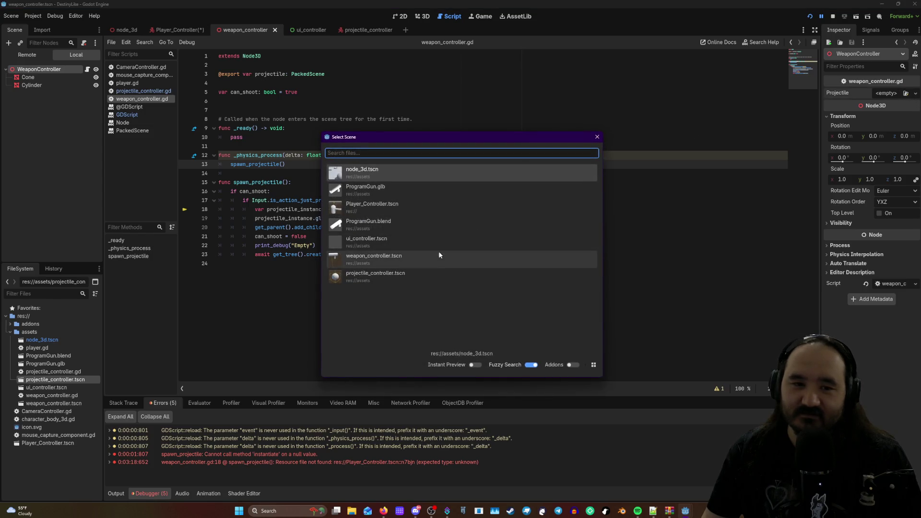
{"action": "left_click", "coordinate": [370, 203]}
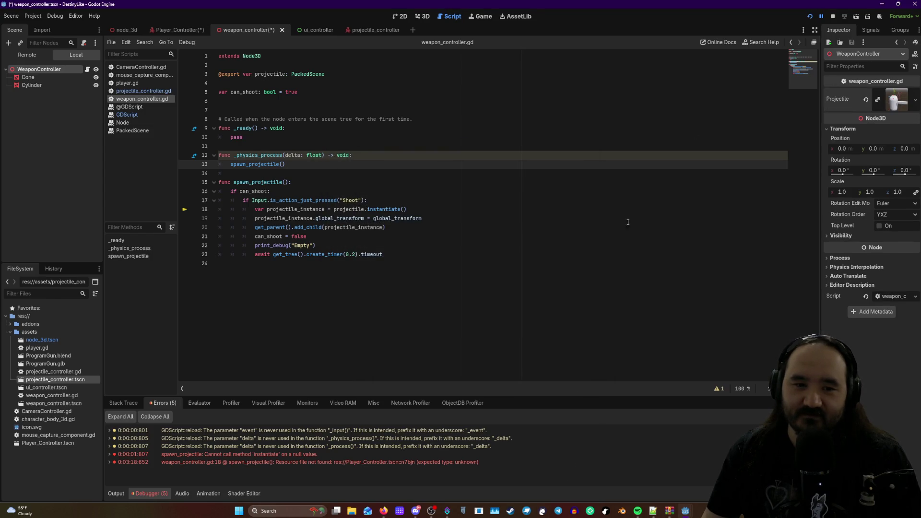
{"action": "left_click", "coordinate": [878, 101]}
{"action": "left_click", "coordinate": [906, 93]}
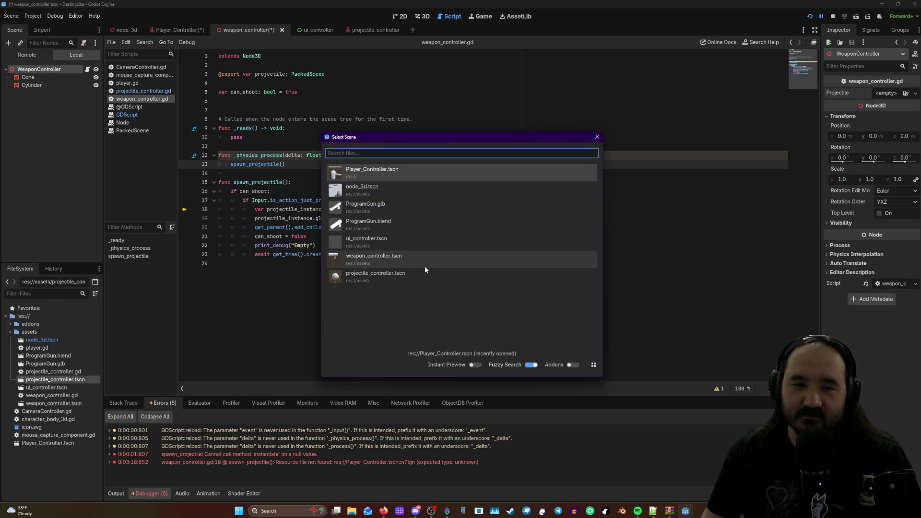
{"action": "left_click", "coordinate": [361, 271]}
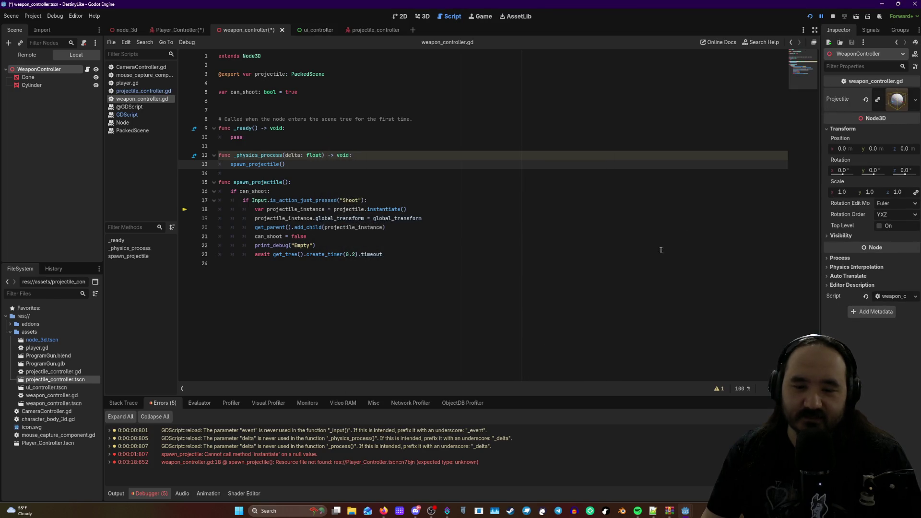
{"action": "left_click", "coordinate": [895, 129]}
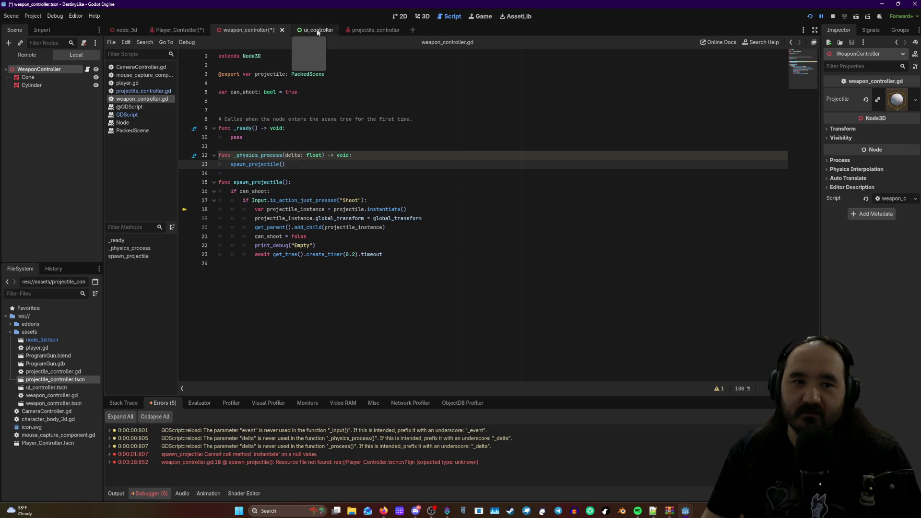
{"action": "left_click", "coordinate": [367, 30]}
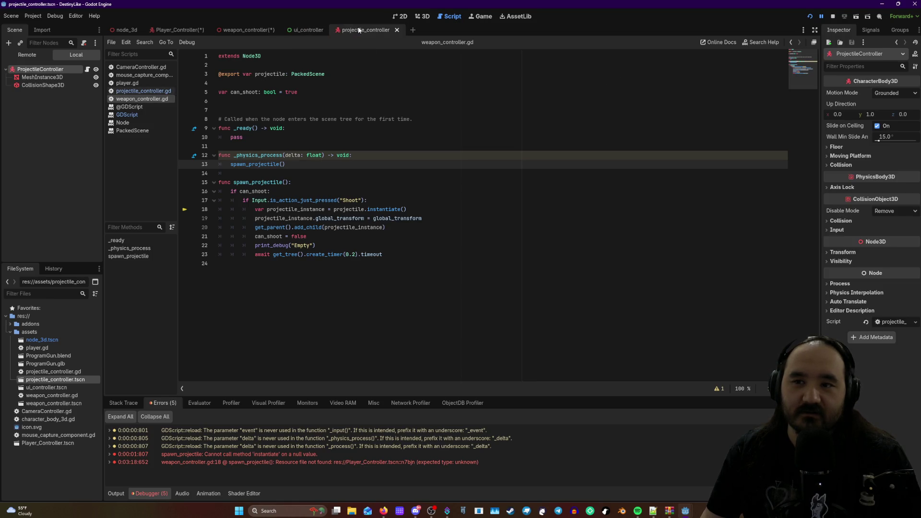
{"action": "left_click", "coordinate": [245, 29]}
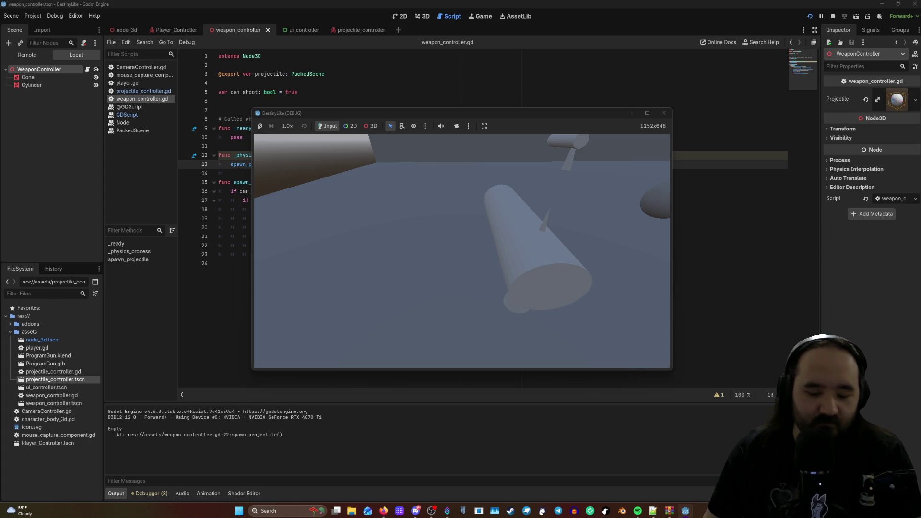
Stop the test run with F8 and show the list of script errors and warnings
{"action": "key", "text": "F8"}
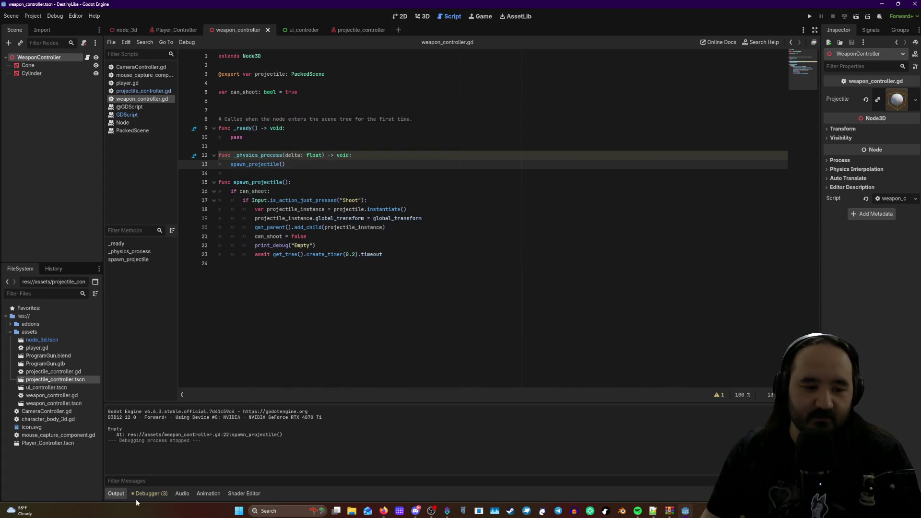
{"action": "left_click", "coordinate": [142, 494]}
Jump to each unused-parameter warning: _process, _physics_process, and _input in player.gd
{"action": "double_click", "coordinate": [367, 447]}
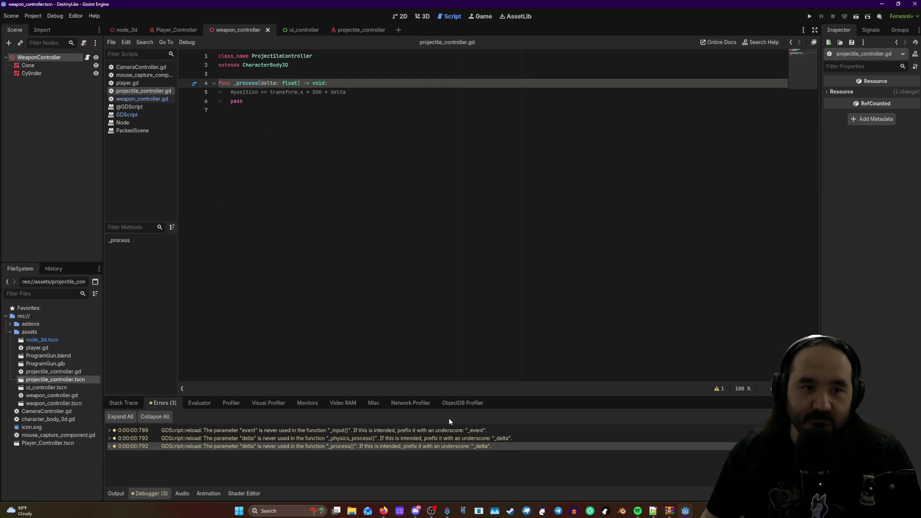
{"action": "double_click", "coordinate": [438, 438]}
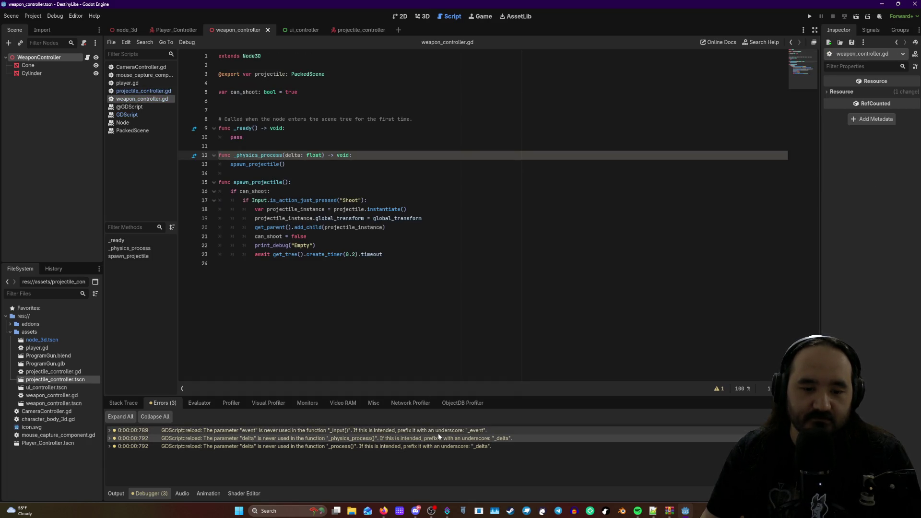
{"action": "double_click", "coordinate": [411, 447]}
{"action": "double_click", "coordinate": [395, 430]}
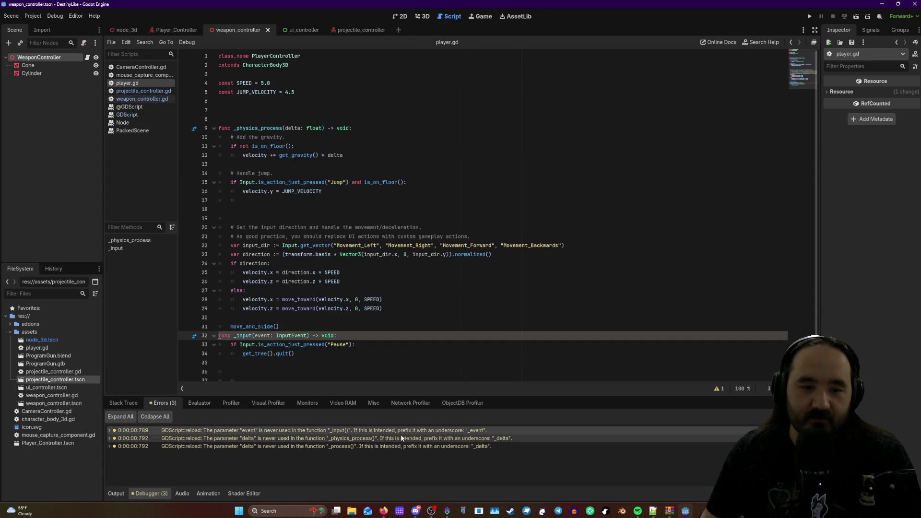
{"action": "scroll", "coordinate": [326, 331], "scroll_direction": "down", "scroll_amount": 1}
Return to weapon_controller.gd with the cursor at the end of the timer await line
{"action": "left_click", "coordinate": [142, 99]}
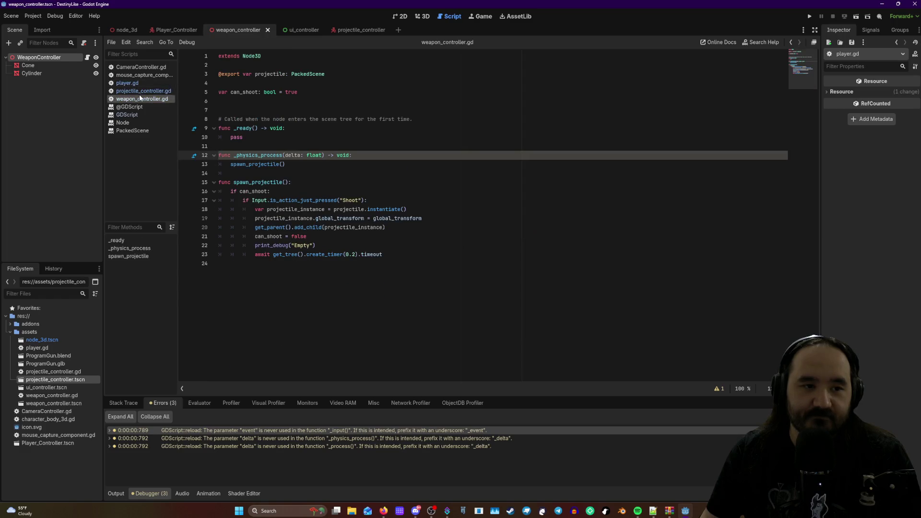
{"action": "left_click", "coordinate": [140, 91]}
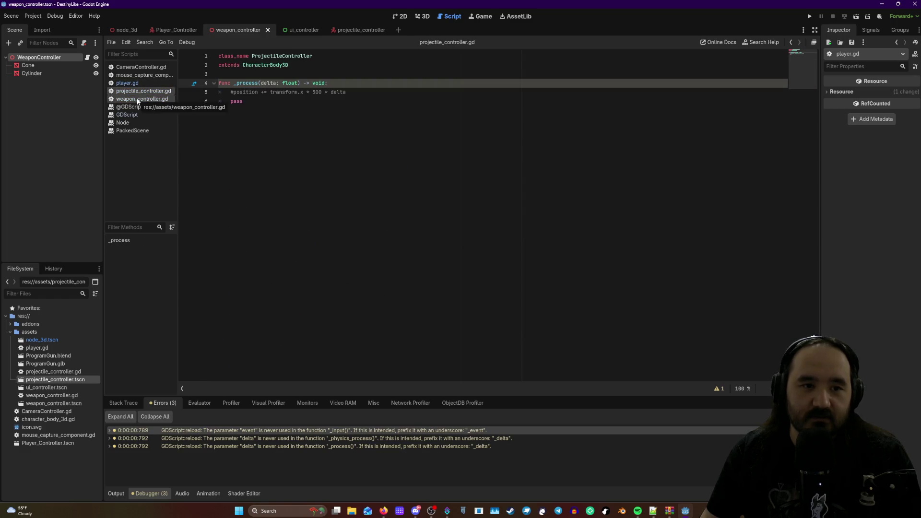
{"action": "left_click", "coordinate": [138, 100]}
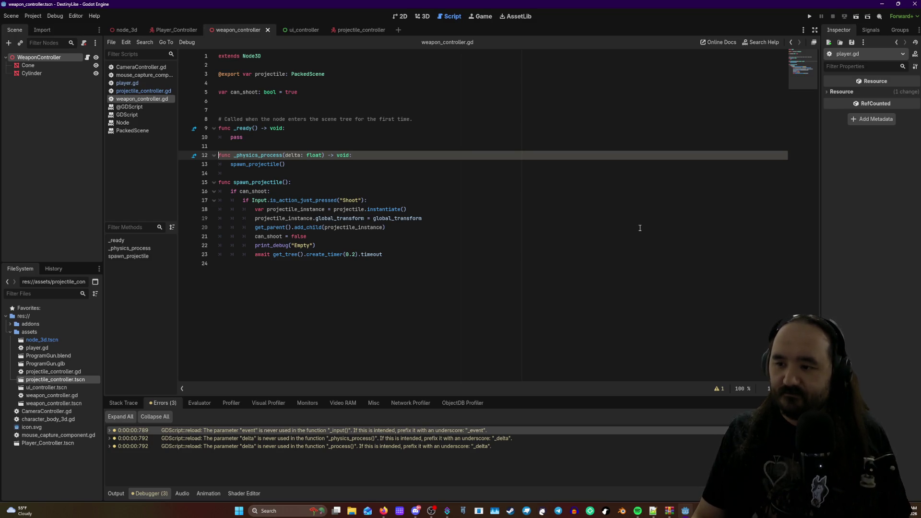
{"action": "left_click", "coordinate": [407, 254]}
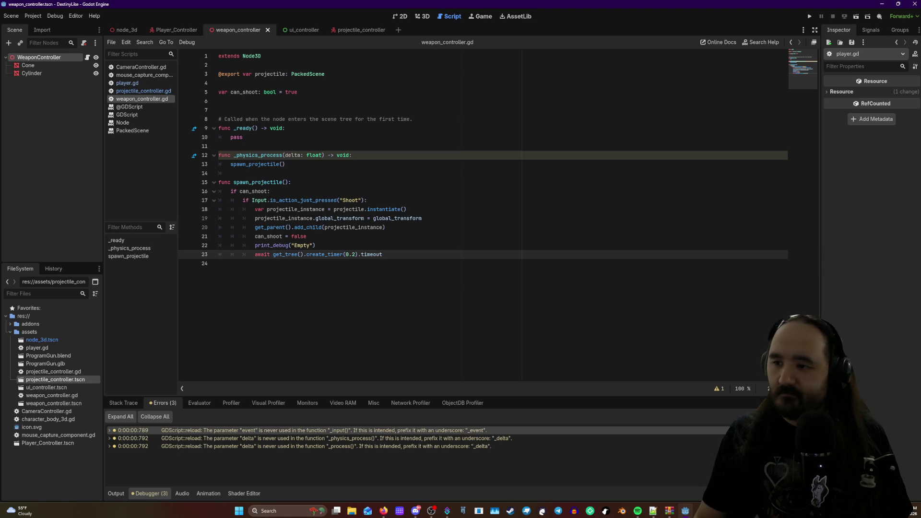
{"action": "key", "text": "alt+Tab"}
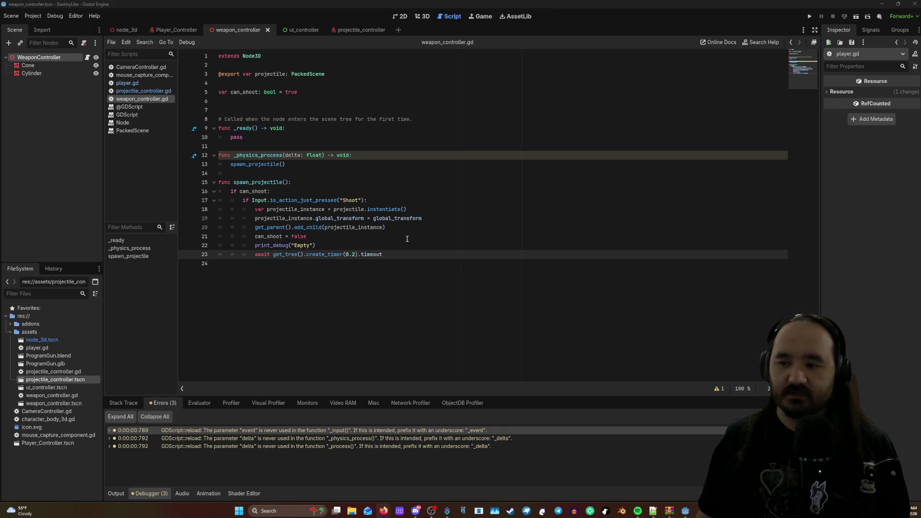
Add 'can_shoot = true' after the 0.2 s timer await, then switch to the node_3d scene
{"action": "key", "text": "Return"}
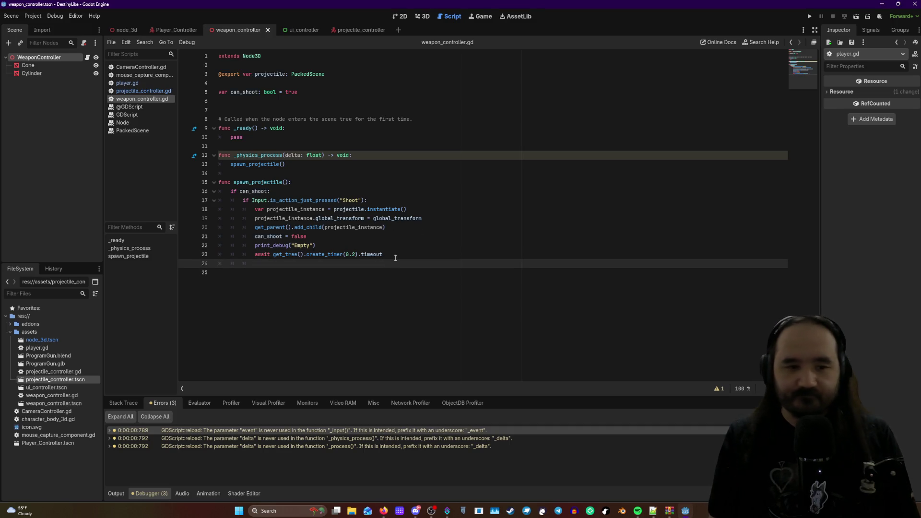
{"action": "type", "text": "can"}
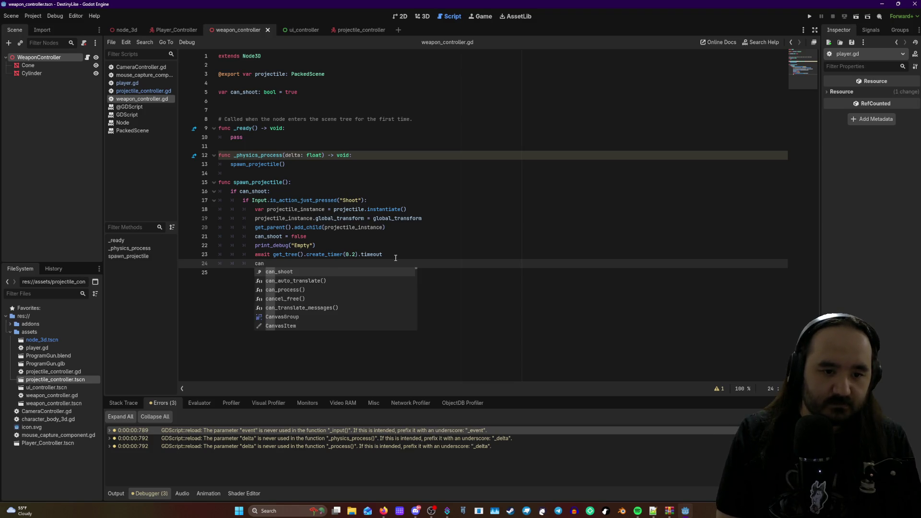
{"action": "key", "text": "Return"}
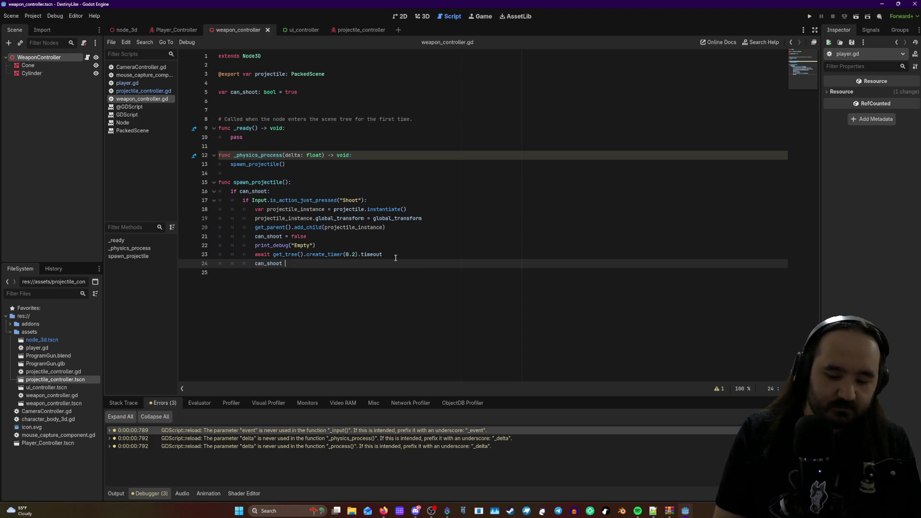
{"action": "type", "text": "= true"}
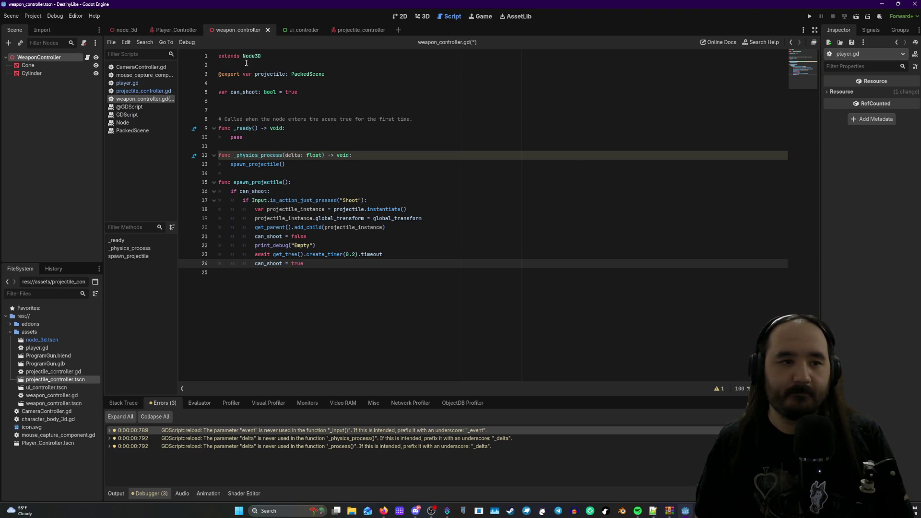
{"action": "left_click", "coordinate": [127, 32]}
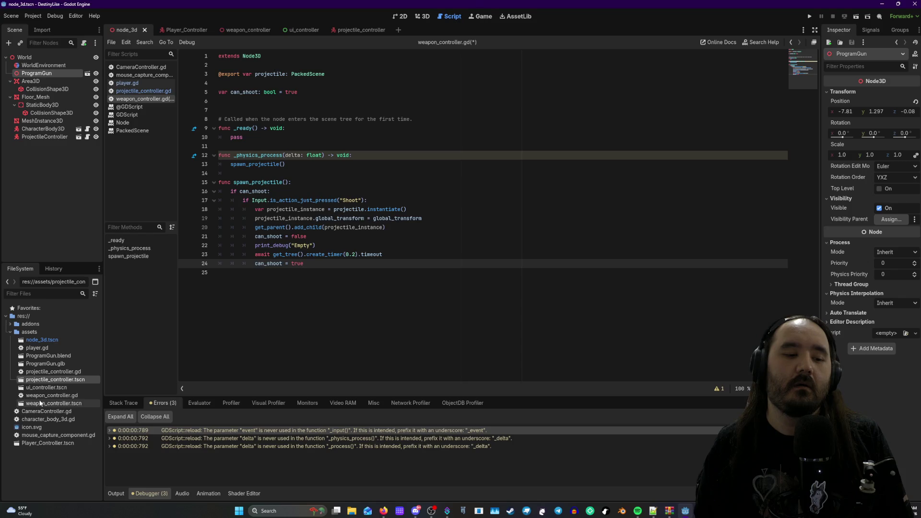
Switch to the 3D view and inspect the floor and ProjectileController node
{"action": "mouse_move", "coordinate": [42, 402]}
{"action": "left_mouse_down"}
{"action": "mouse_move", "coordinate": [43, 141]}
{"action": "mouse_move", "coordinate": [185, 32]}
{"action": "mouse_move", "coordinate": [130, 31]}
{"action": "left_mouse_up"}
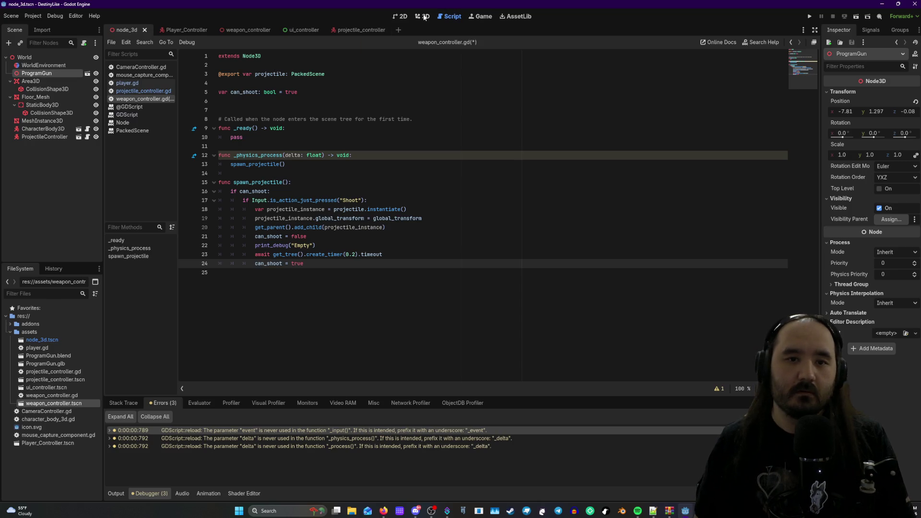
{"action": "key", "text": "ctrl+F2"}
{"action": "scroll", "coordinate": [353, 275], "scroll_direction": "down", "scroll_amount": 5}
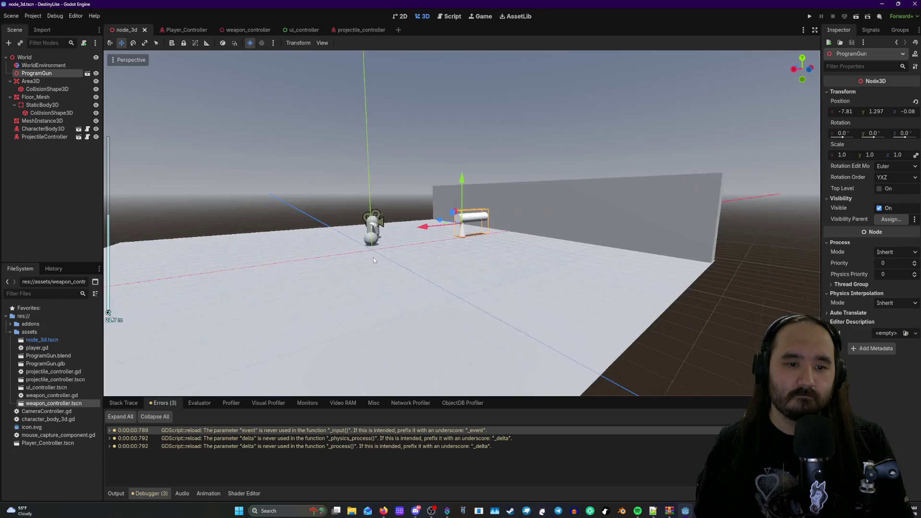
{"action": "scroll", "coordinate": [373, 236], "scroll_direction": "down", "scroll_amount": 2}
{"action": "left_click", "coordinate": [387, 240]}
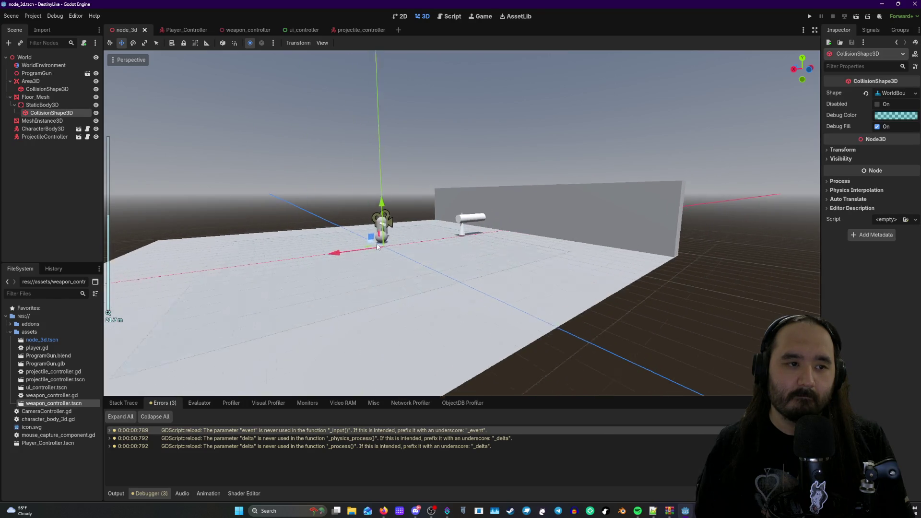
{"action": "scroll", "coordinate": [370, 247], "scroll_direction": "up", "scroll_amount": 5}
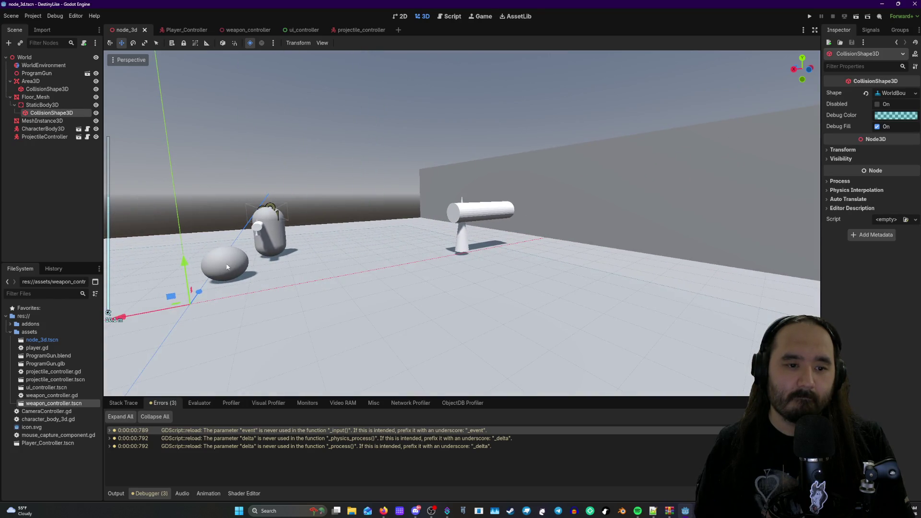
{"action": "left_click", "coordinate": [227, 267]}
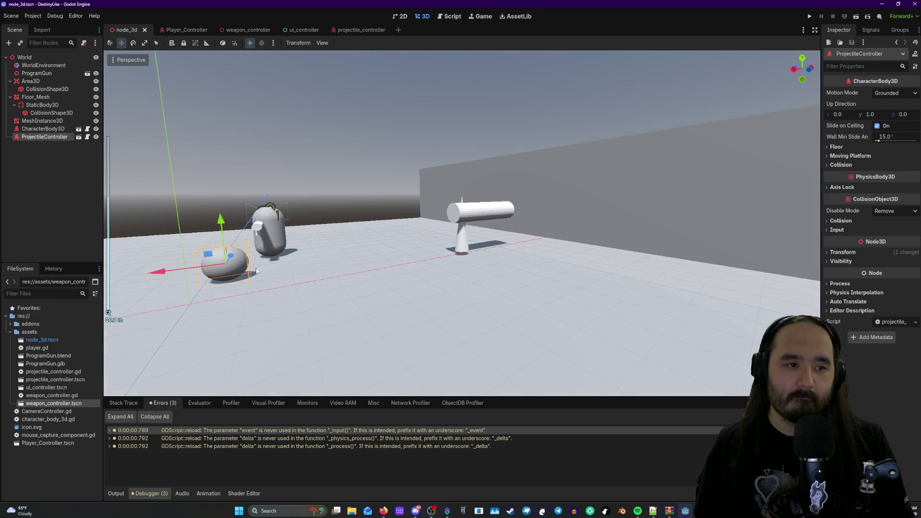
{"action": "scroll", "coordinate": [327, 275], "scroll_direction": "up", "scroll_amount": 2}
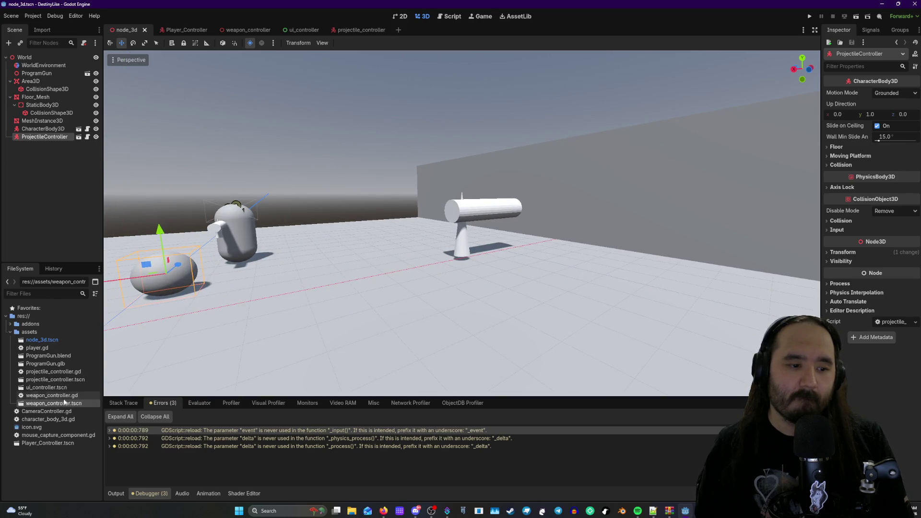
Drop a weapon_controller.tscn instance onto the floor, check the scene tree, then save and run
{"action": "mouse_move", "coordinate": [45, 404]}
{"action": "left_mouse_down"}
{"action": "mouse_move", "coordinate": [165, 359]}
{"action": "mouse_move", "coordinate": [422, 303]}
{"action": "mouse_move", "coordinate": [407, 276]}
{"action": "mouse_move", "coordinate": [372, 259]}
{"action": "mouse_move", "coordinate": [425, 303]}
{"action": "left_mouse_up"}
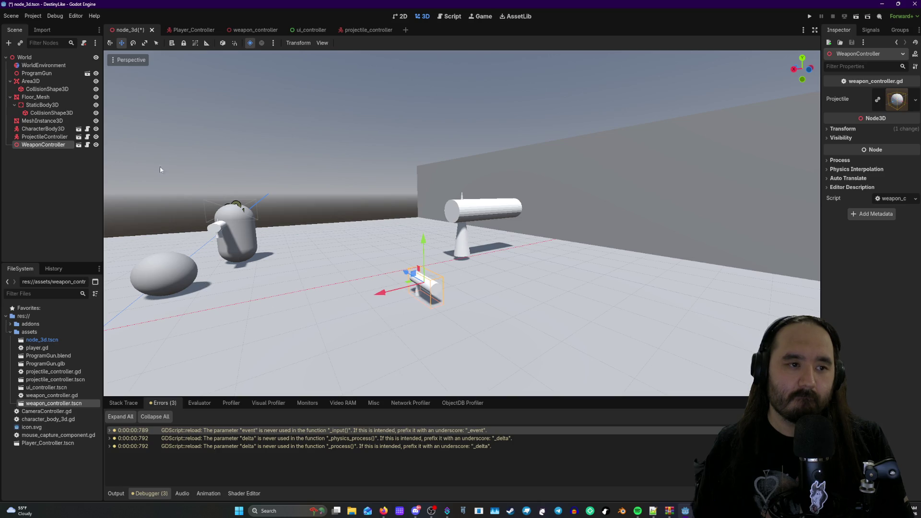
{"action": "left_click", "coordinate": [37, 129]}
{"action": "left_click", "coordinate": [37, 137]}
{"action": "left_click", "coordinate": [37, 143]}
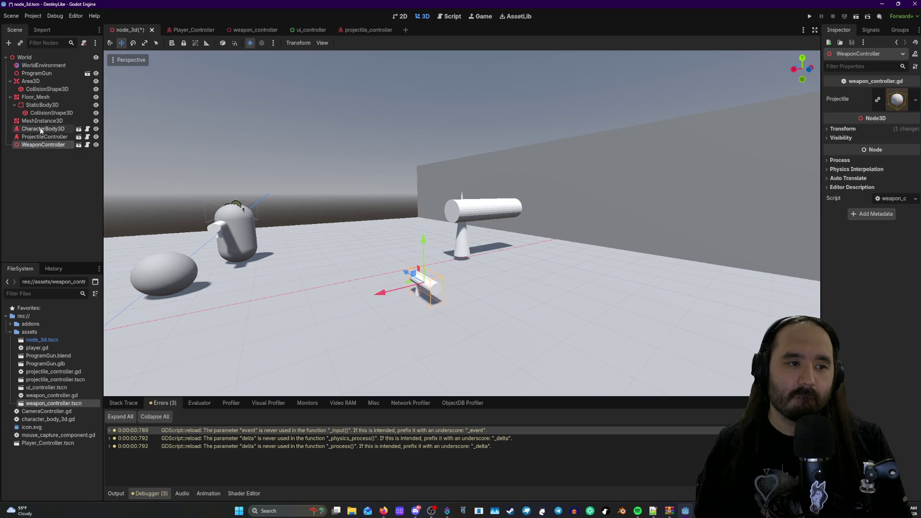
{"action": "left_click", "coordinate": [41, 129]}
{"action": "left_click", "coordinate": [40, 73]}
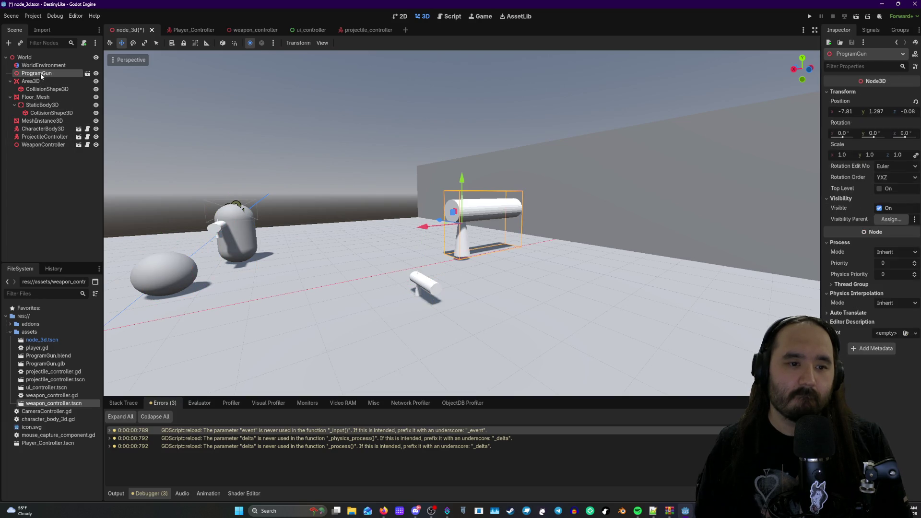
{"action": "left_click", "coordinate": [41, 120]}
{"action": "left_click", "coordinate": [42, 129]}
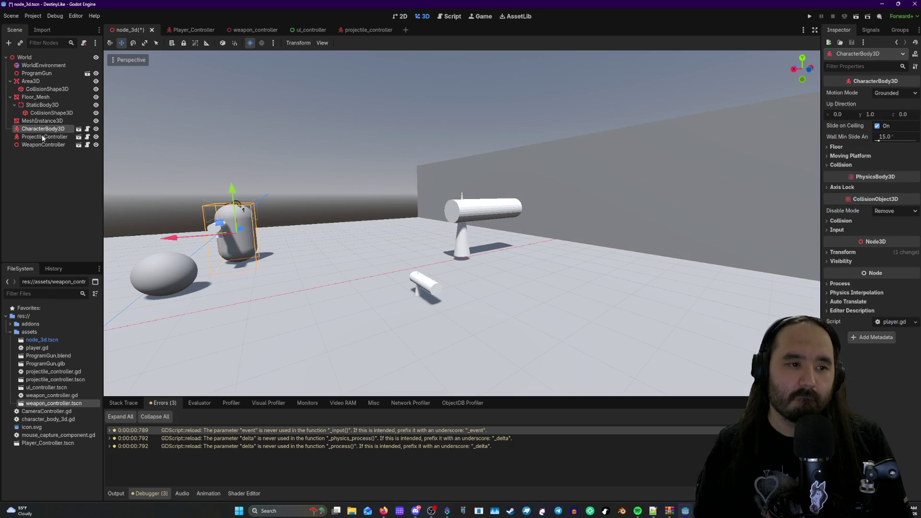
{"action": "left_click", "coordinate": [43, 137]}
{"action": "left_click", "coordinate": [58, 145]}
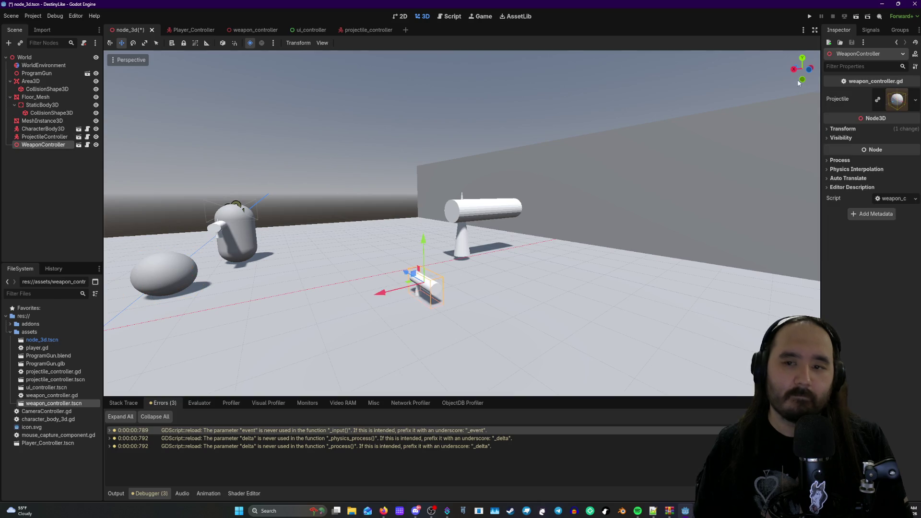
{"action": "left_click", "coordinate": [809, 17]}
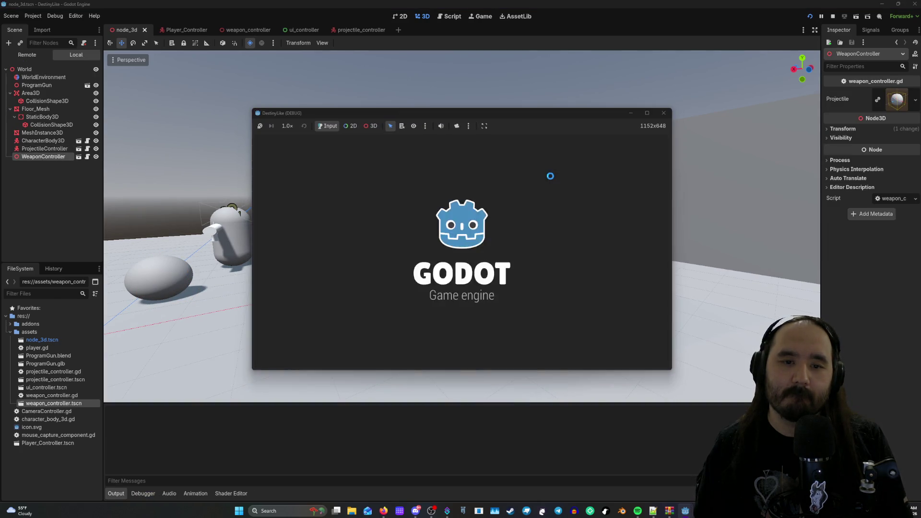
Fire three shots to spawn sphere projectiles, then stop the game with F8
{"action": "left_click", "coordinate": [462, 251]}
{"action": "left_click", "coordinate": [462, 251]}
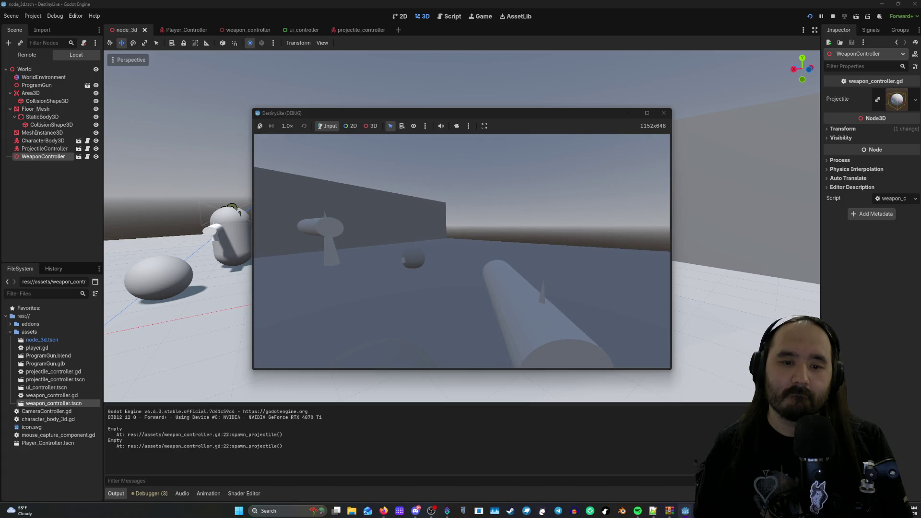
{"action": "left_click", "coordinate": [462, 251]}
{"action": "left_click", "coordinate": [462, 252]}
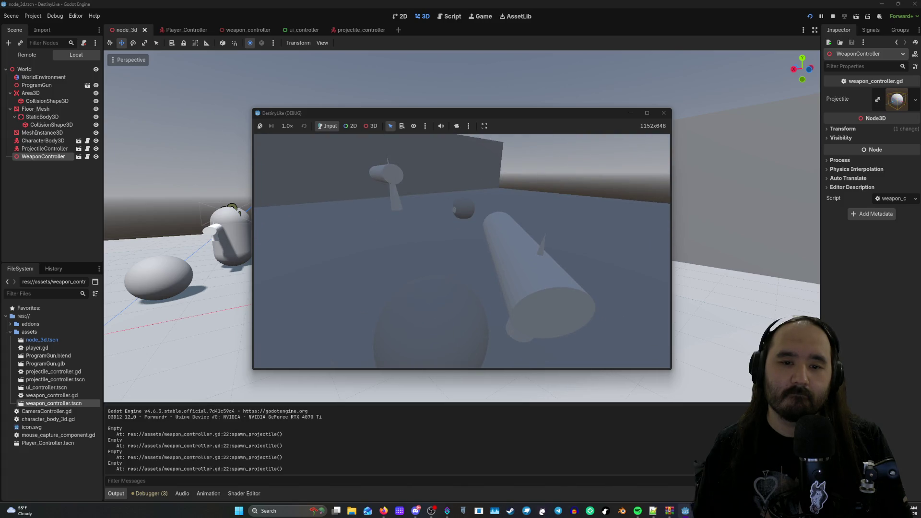
{"action": "left_click", "coordinate": [462, 252]}
{"action": "left_click", "coordinate": [462, 252]}
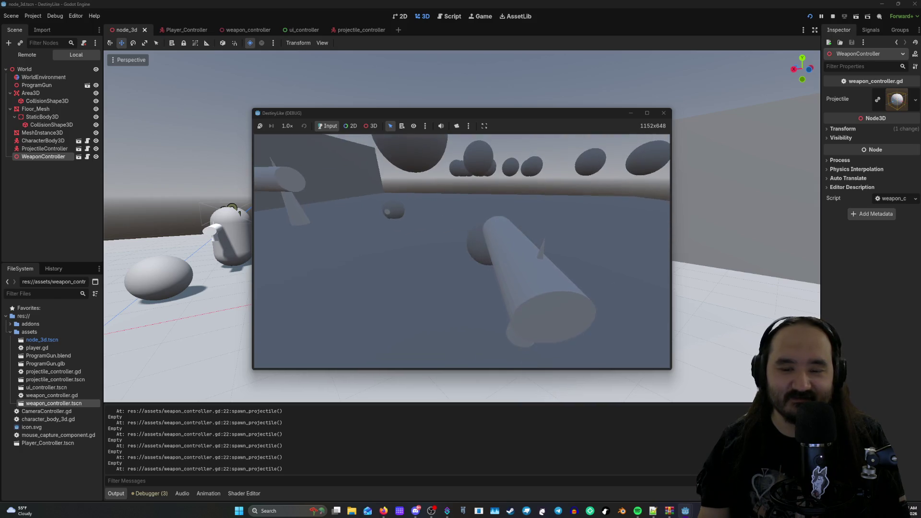
{"action": "key", "text": "F8"}
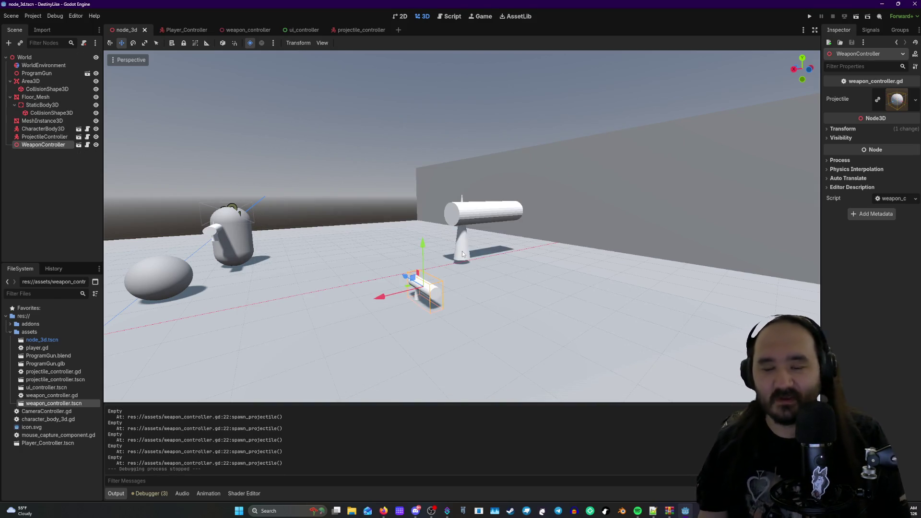